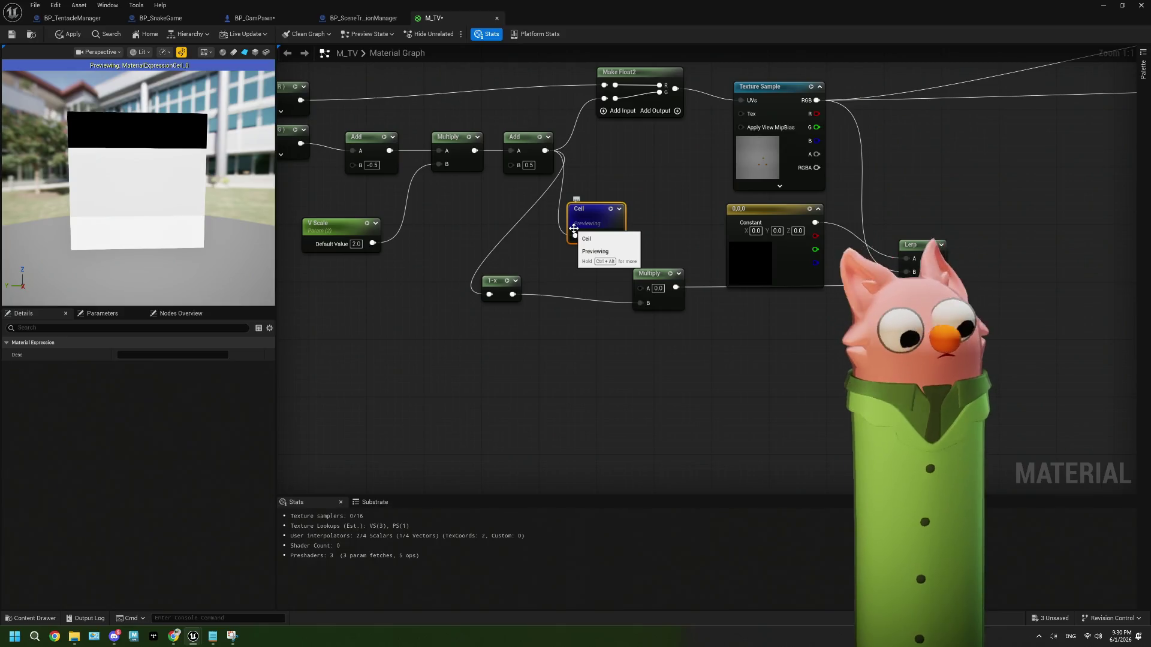
# Duplicate the Ceil node, feed the 1-x result into the copy, and place it beside 1-x.
pyautogui.hotkey('ctrl', 'd')
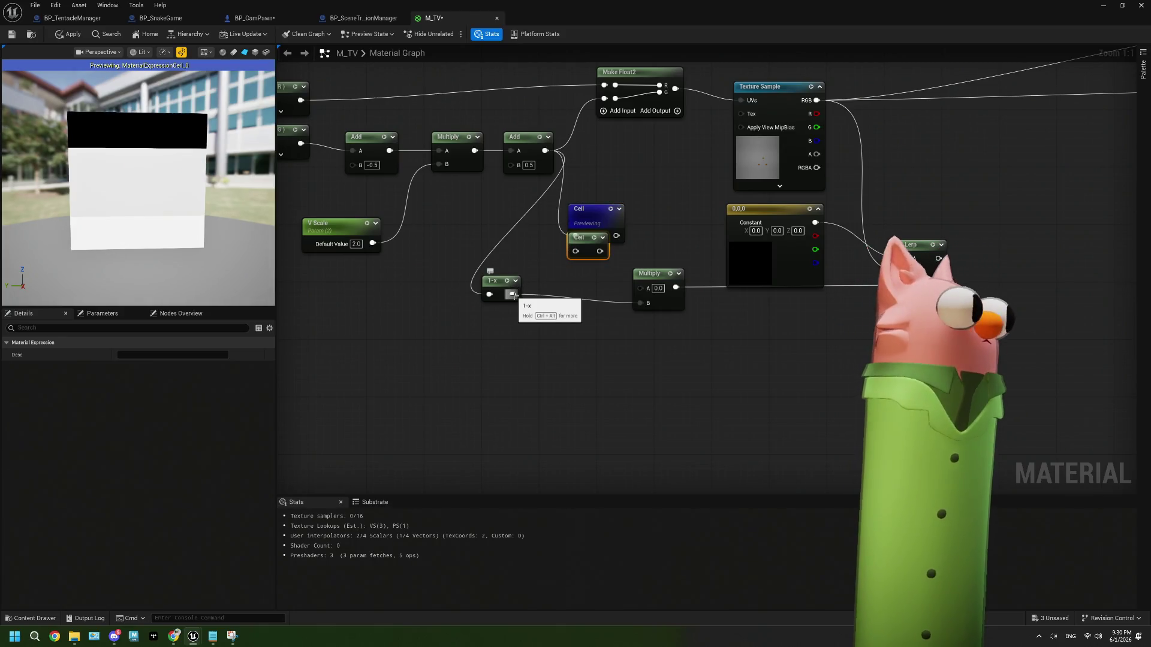
pyautogui.moveTo(576, 255)
pyautogui.mouseDown()
pyautogui.moveTo(594, 251)
pyautogui.moveTo(594, 268)
pyautogui.mouseUp()
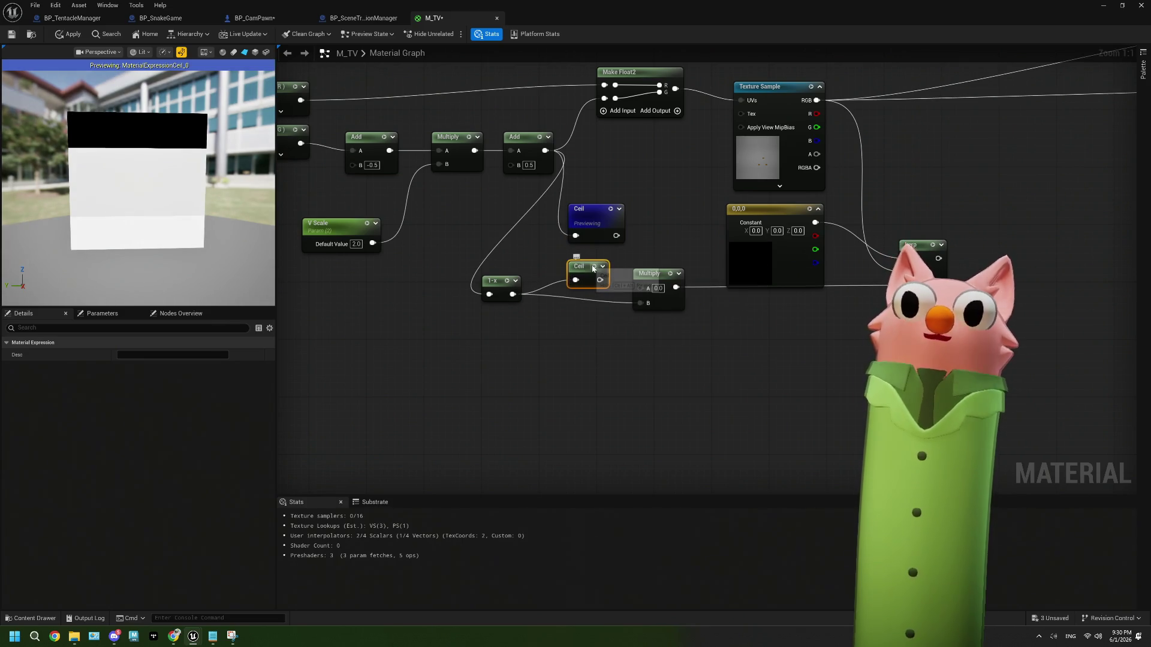
pyautogui.press('space')
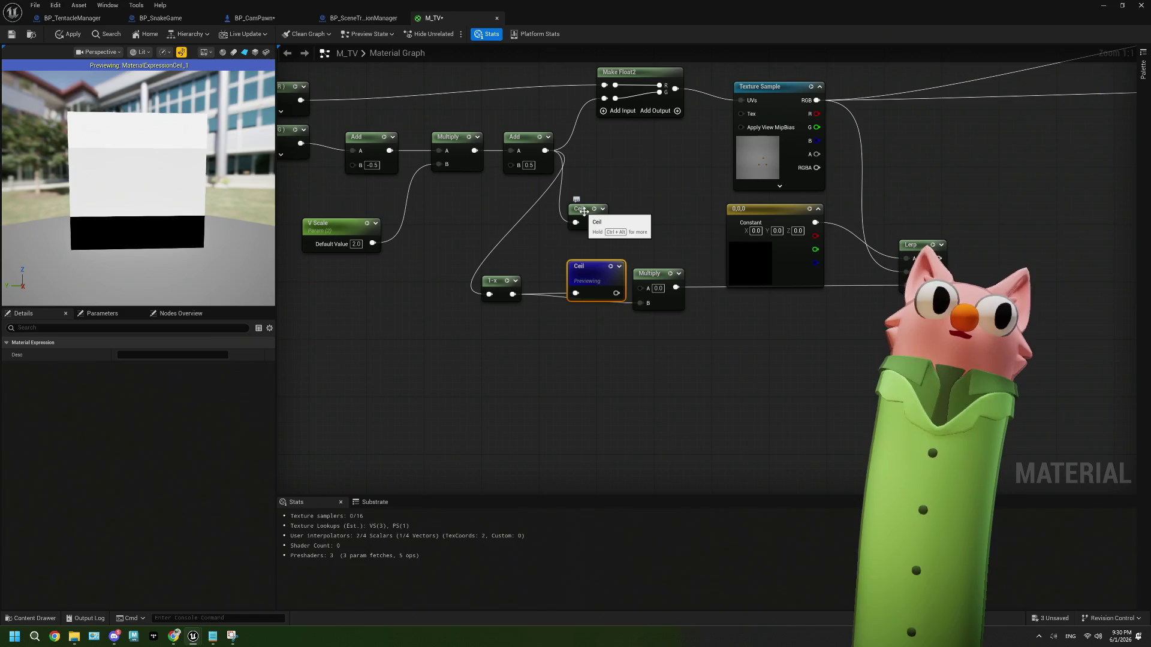
pyautogui.moveTo(593, 271)
pyautogui.mouseDown()
pyautogui.moveTo(573, 264)
pyautogui.moveTo(641, 303)
pyautogui.mouseUp()
# Multiply both Ceil results together and preview the Multiply and Lerp outputs.
pyautogui.moveTo(599, 223); pyautogui.dragTo(640, 287)
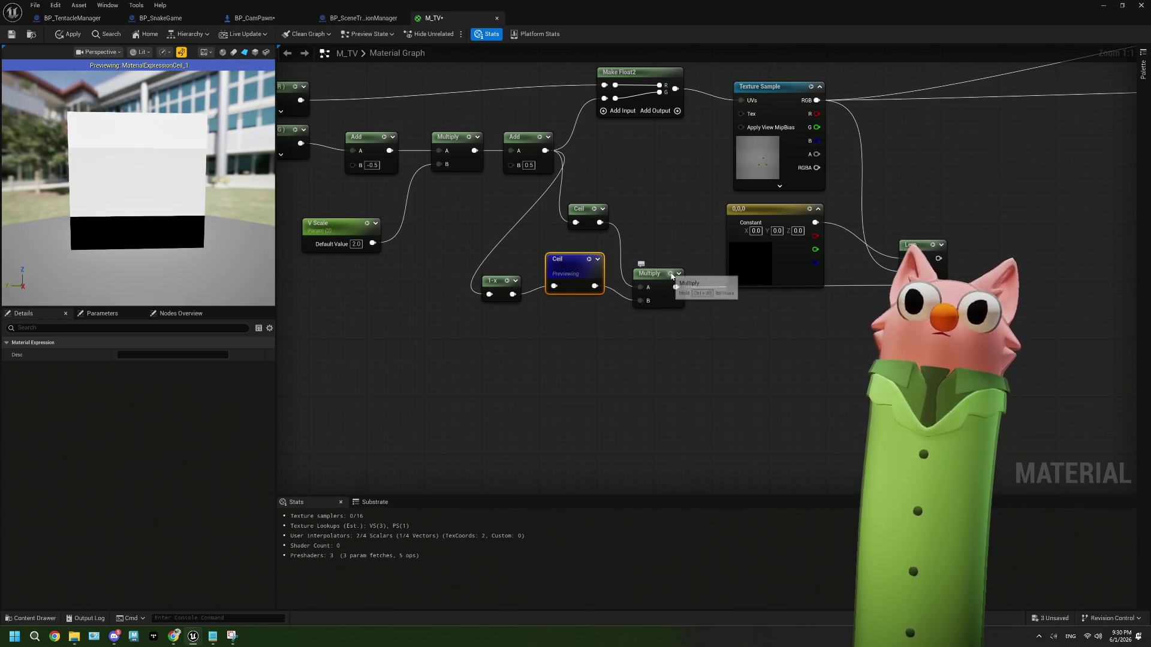
pyautogui.click(672, 276)
pyautogui.moveTo(563, 263); pyautogui.dragTo(564, 292)
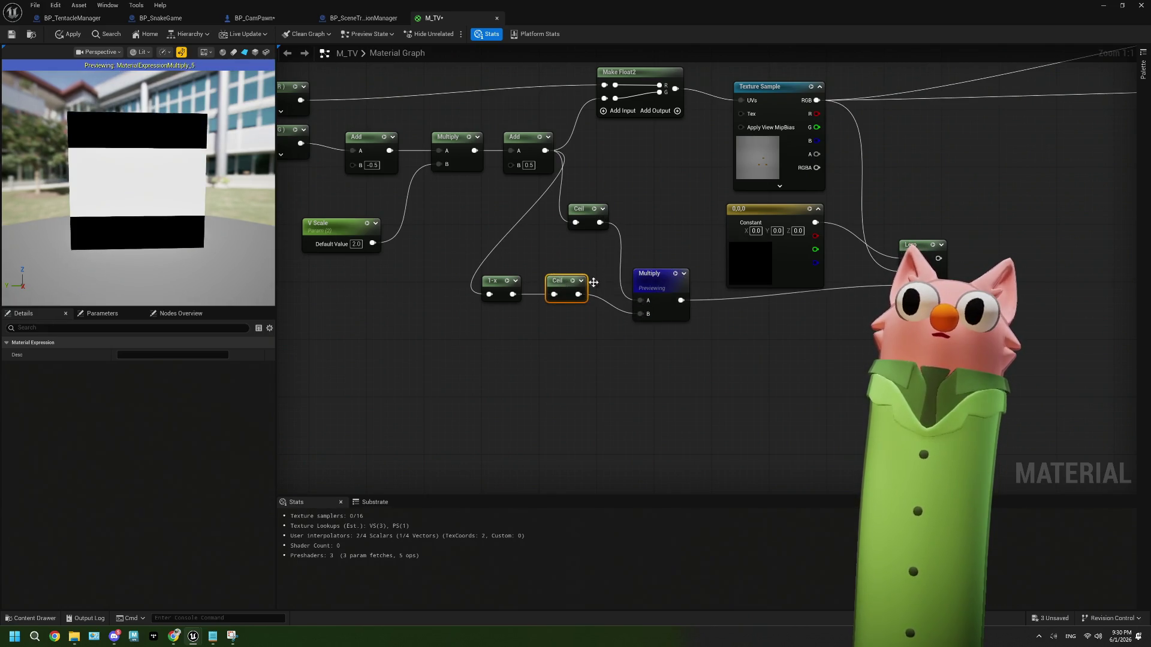
pyautogui.click(932, 246)
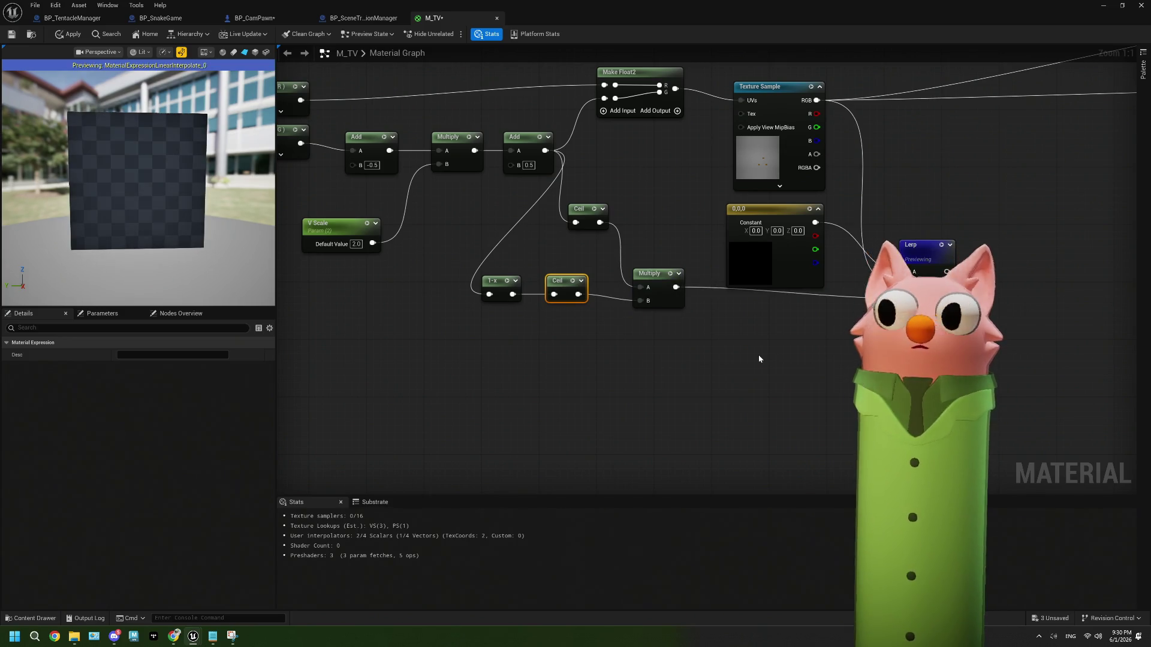
# Try V Scale default values of 1 and then 3.
pyautogui.moveTo(604, 351); pyautogui.dragTo(773, 365)
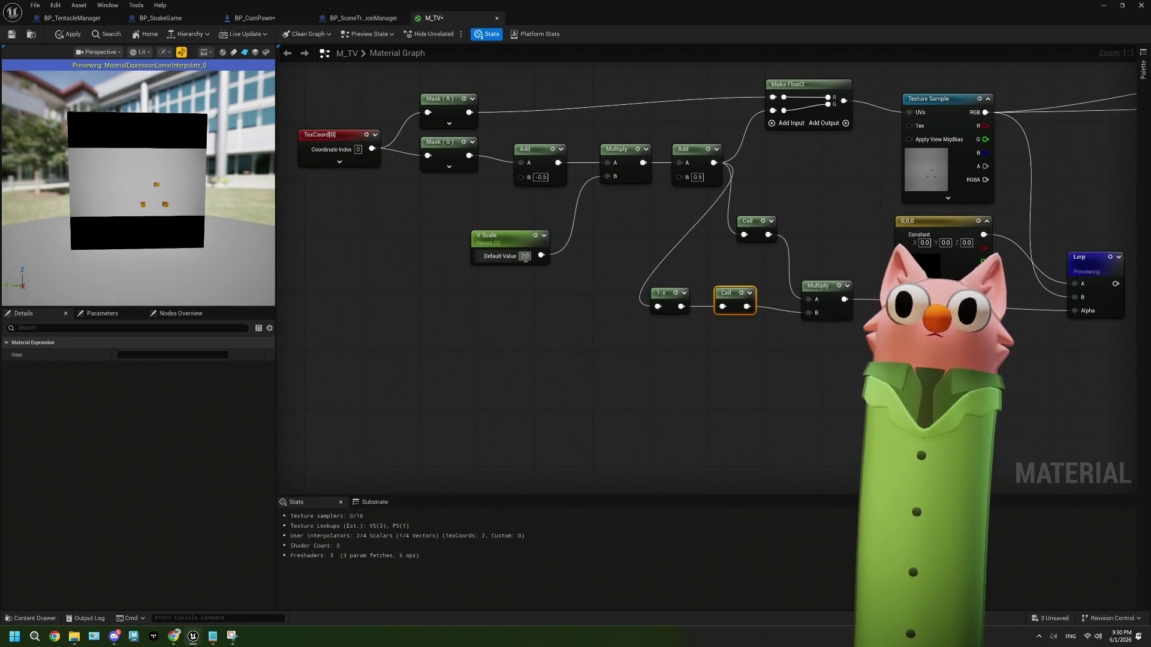
pyautogui.write('1')
pyautogui.click(533, 293)
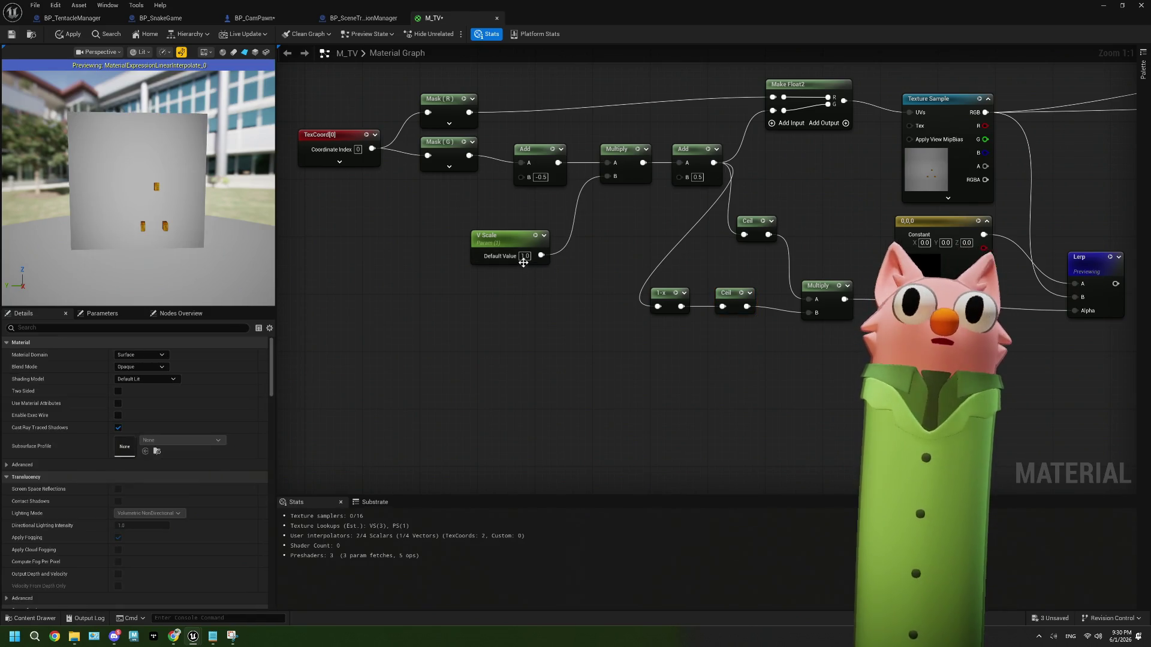
pyautogui.write('3')
pyautogui.click(527, 282)
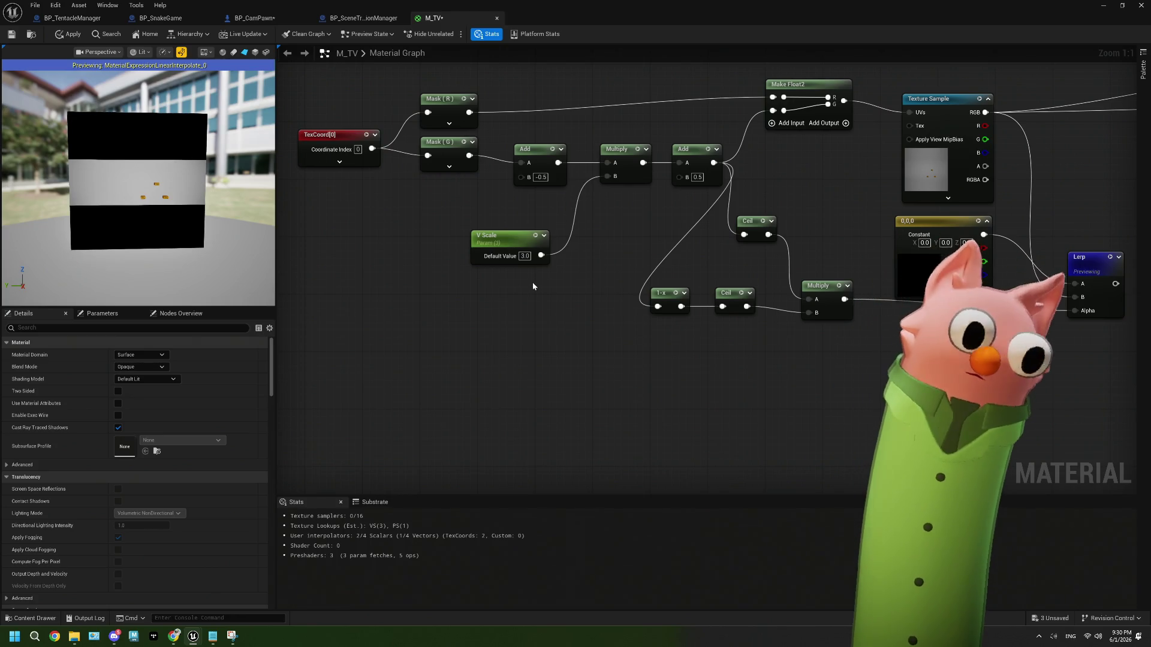
# Set V Scale to 10, then settle on 100, and add an If node.
pyautogui.moveTo(532, 287)
pyautogui.mouseDown()
pyautogui.moveTo(533, 303)
pyautogui.moveTo(509, 308)
pyautogui.moveTo(518, 327)
pyautogui.mouseUp()
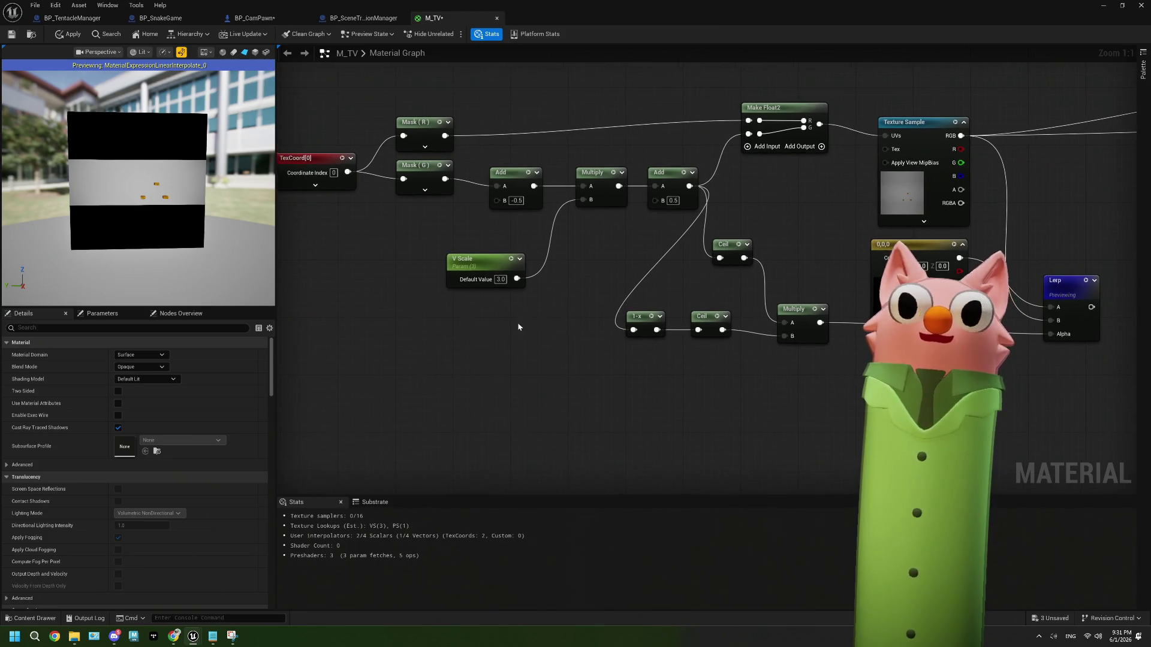
pyautogui.moveTo(555, 274); pyautogui.dragTo(530, 291)
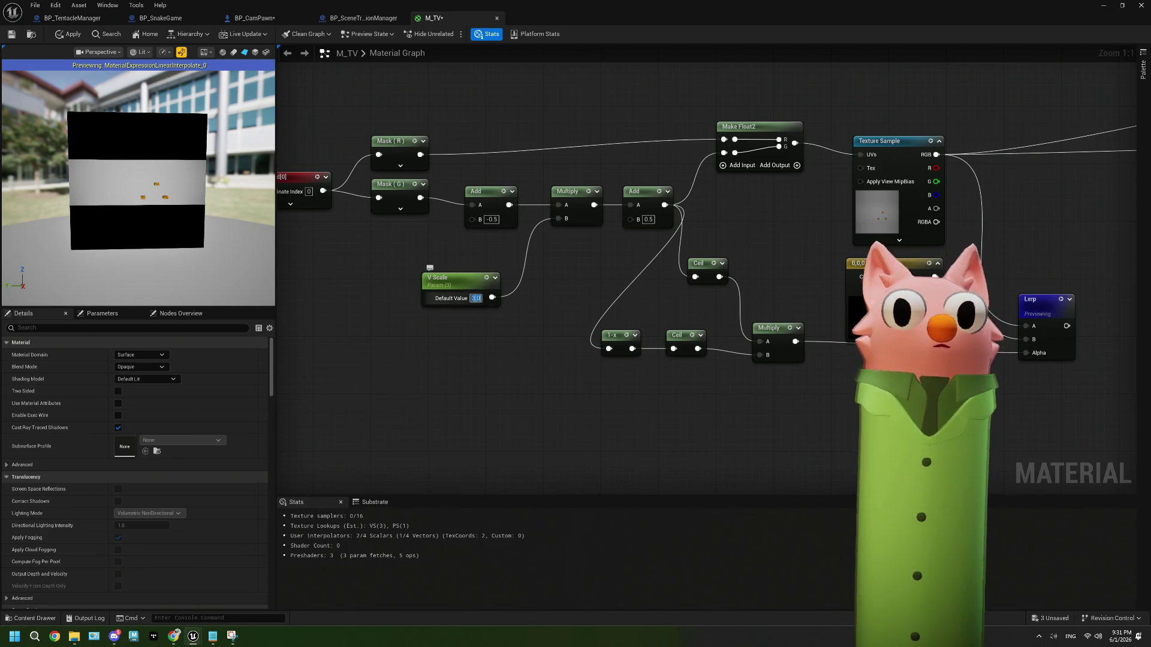
pyautogui.write('10')
pyautogui.press('Return')
pyautogui.click(477, 298)
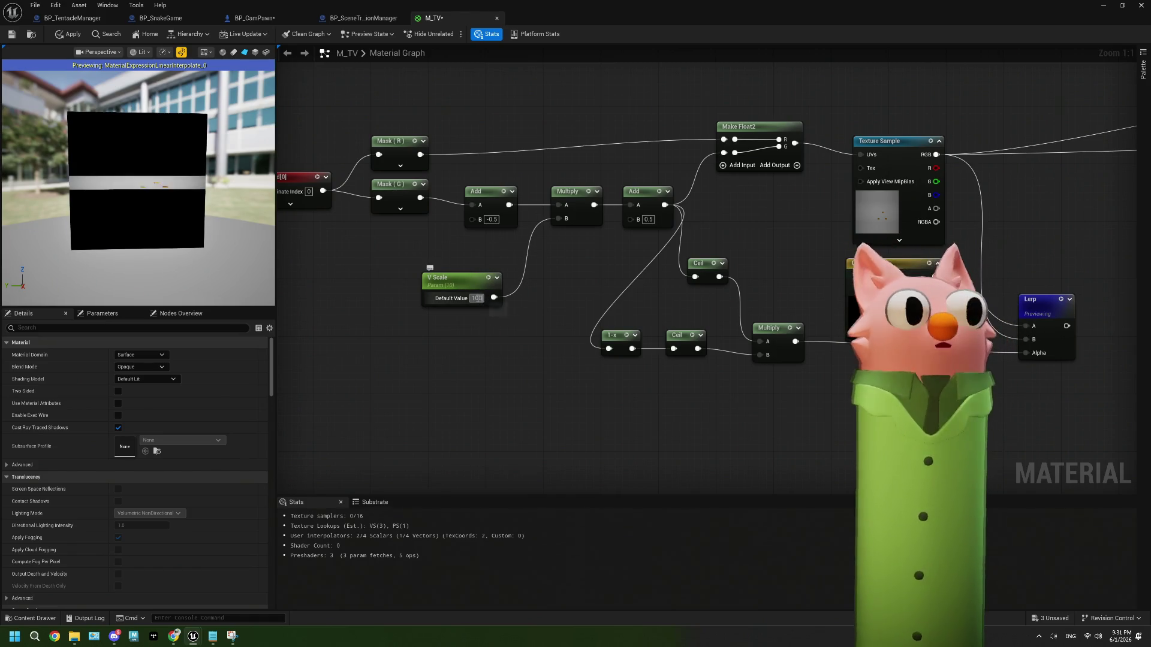
pyautogui.write('100')
pyautogui.press('Return')
pyautogui.moveTo(487, 326)
pyautogui.mouseDown()
pyautogui.moveTo(551, 311)
pyautogui.moveTo(465, 311)
pyautogui.moveTo(589, 309)
pyautogui.moveTo(714, 341)
pyautogui.moveTo(665, 331)
pyautogui.moveTo(651, 301)
pyautogui.moveTo(562, 311)
pyautogui.mouseUp()
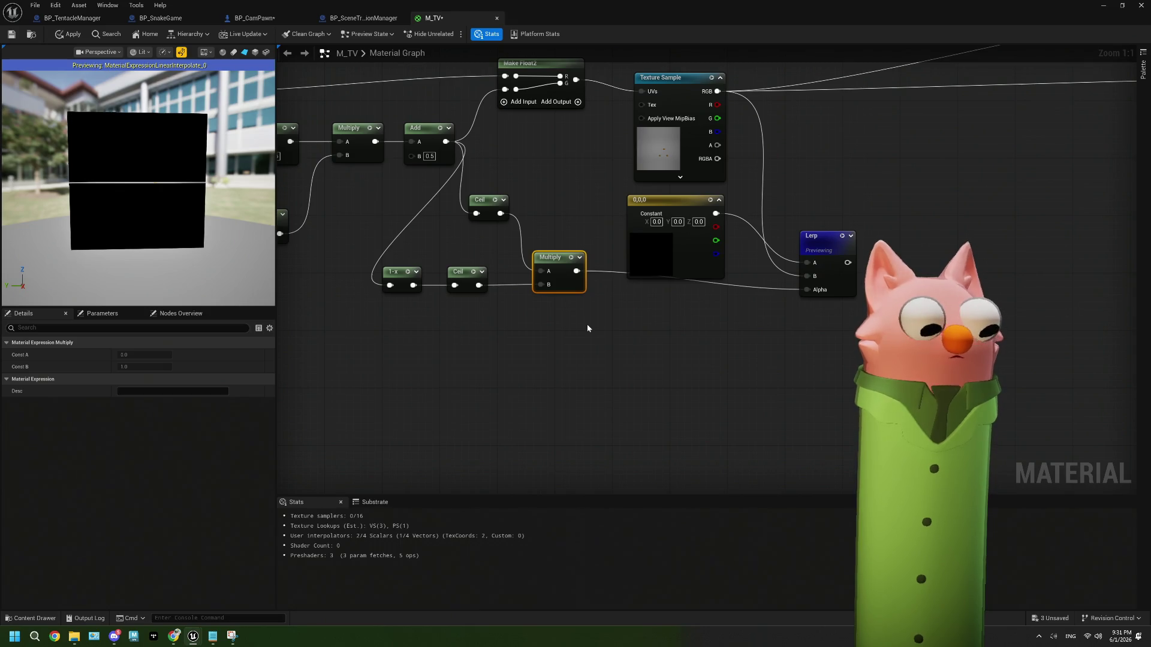
pyautogui.click(615, 327)
# Wire V Scale into the If node's A input and set B to 100.
pyautogui.moveTo(501, 379); pyautogui.dragTo(648, 367)
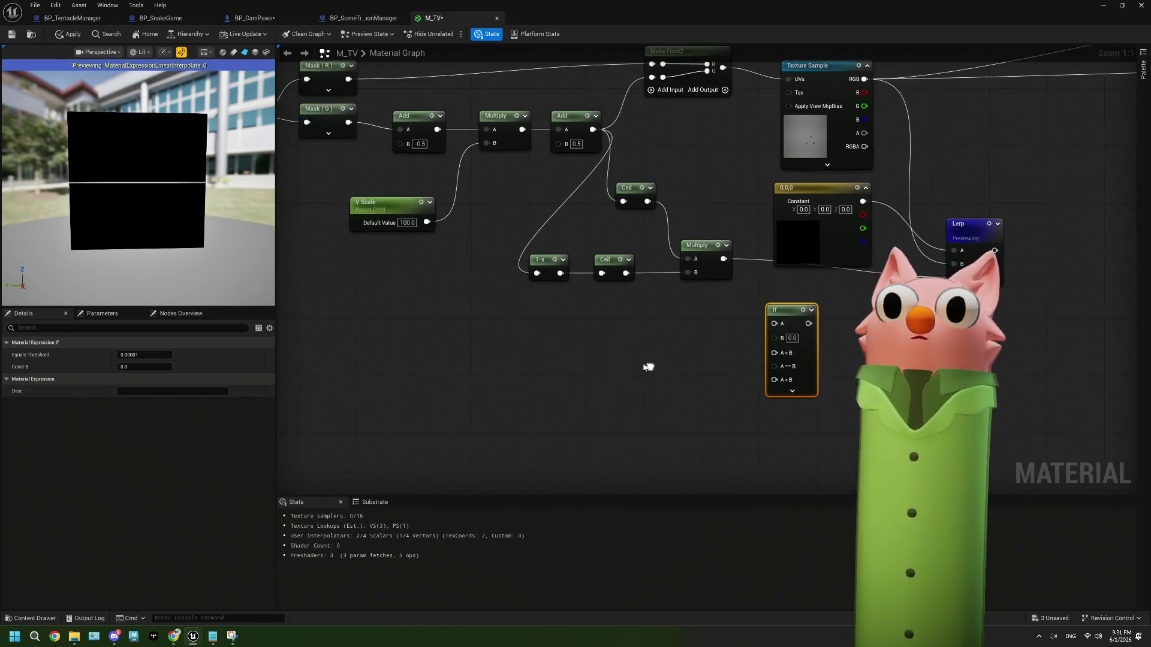
pyautogui.moveTo(427, 222); pyautogui.dragTo(781, 327)
pyautogui.write('1')
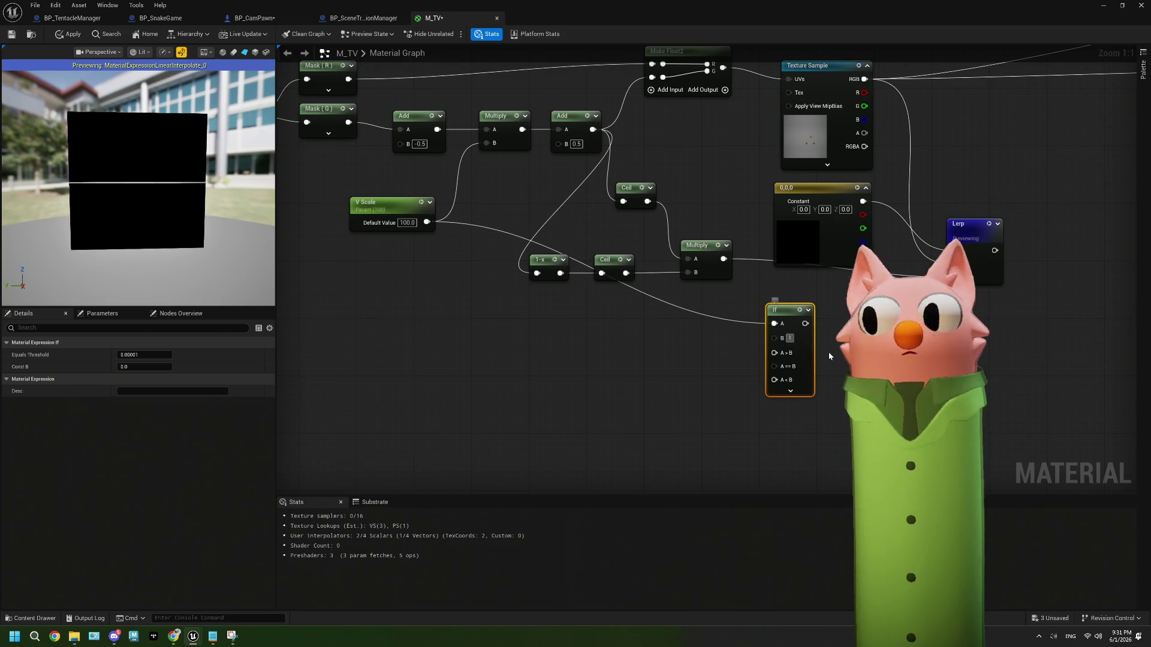
pyautogui.write('00')
pyautogui.press('Return')
# Connect the 0,0,0 Constant to the If node and compare its preview with the Lerp's.
pyautogui.moveTo(777, 328); pyautogui.dragTo(723, 325)
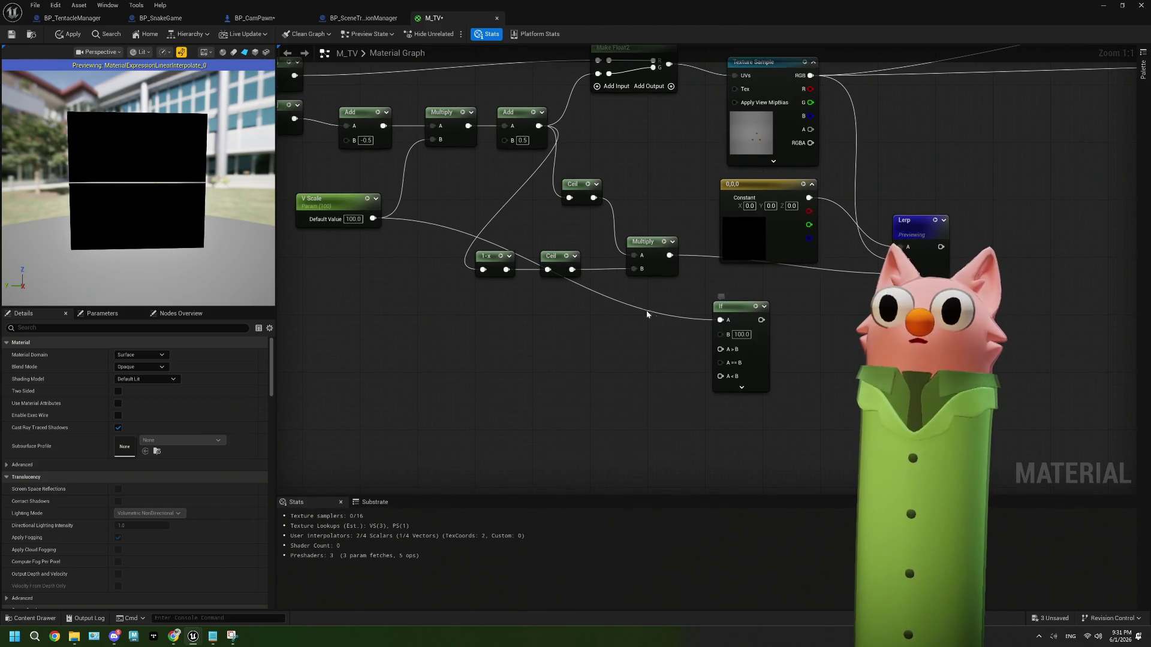
pyautogui.moveTo(807, 200)
pyautogui.mouseDown()
pyautogui.moveTo(738, 300)
pyautogui.moveTo(713, 378)
pyautogui.moveTo(722, 353)
pyautogui.mouseUp()
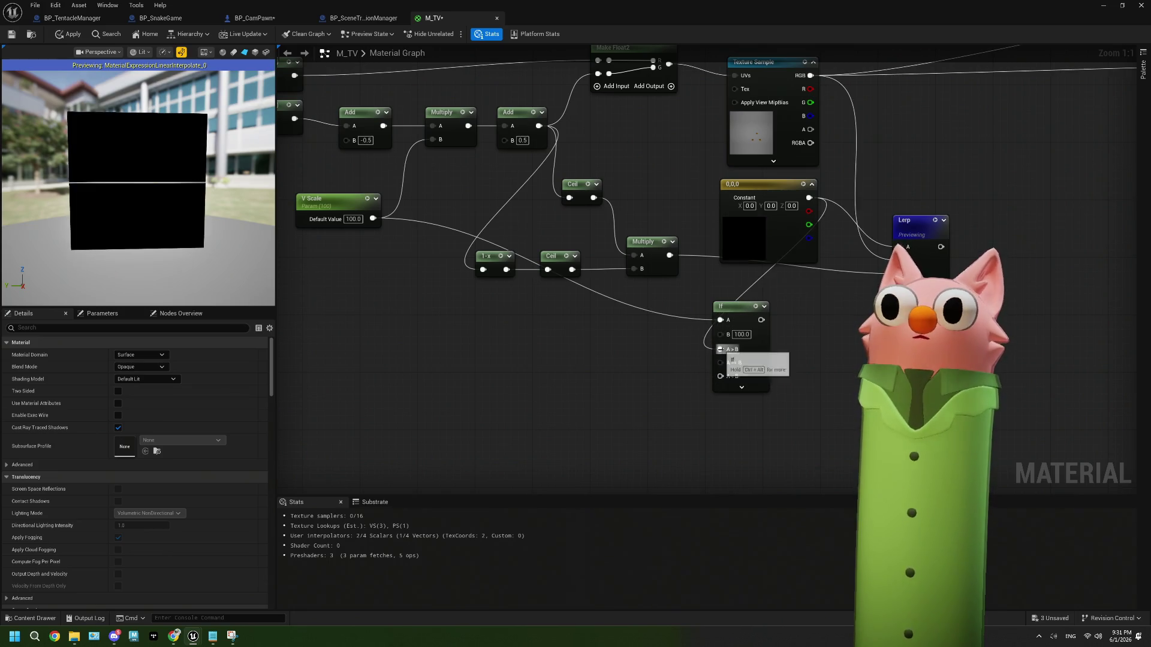
pyautogui.press('space')
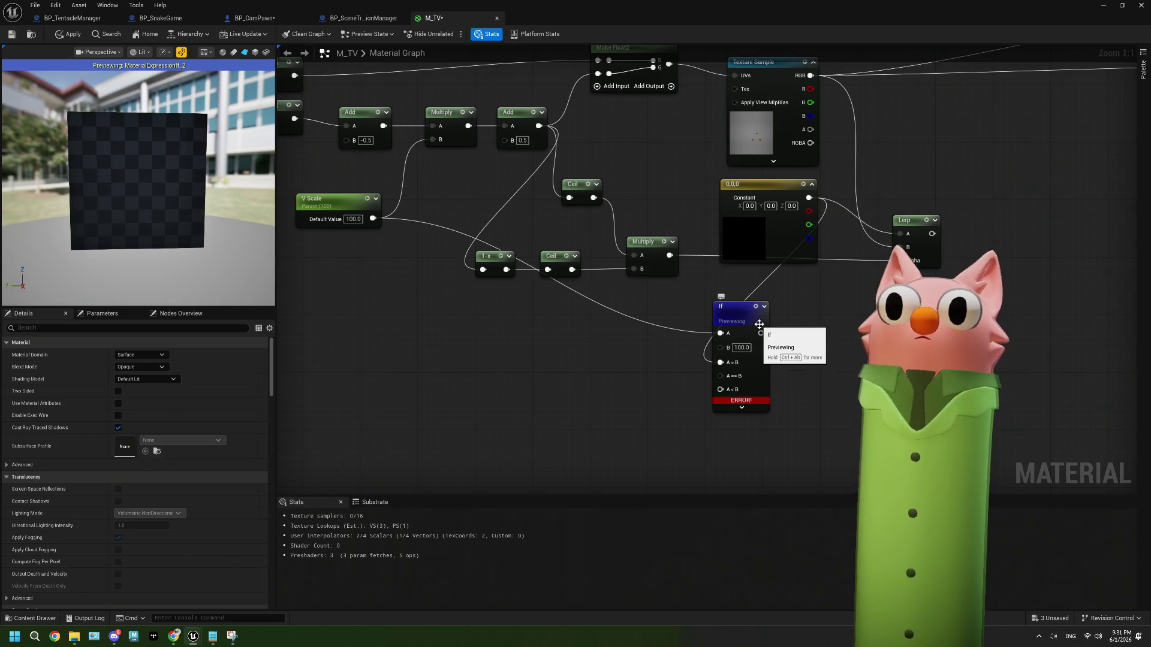
pyautogui.click(911, 221)
pyautogui.press('space')
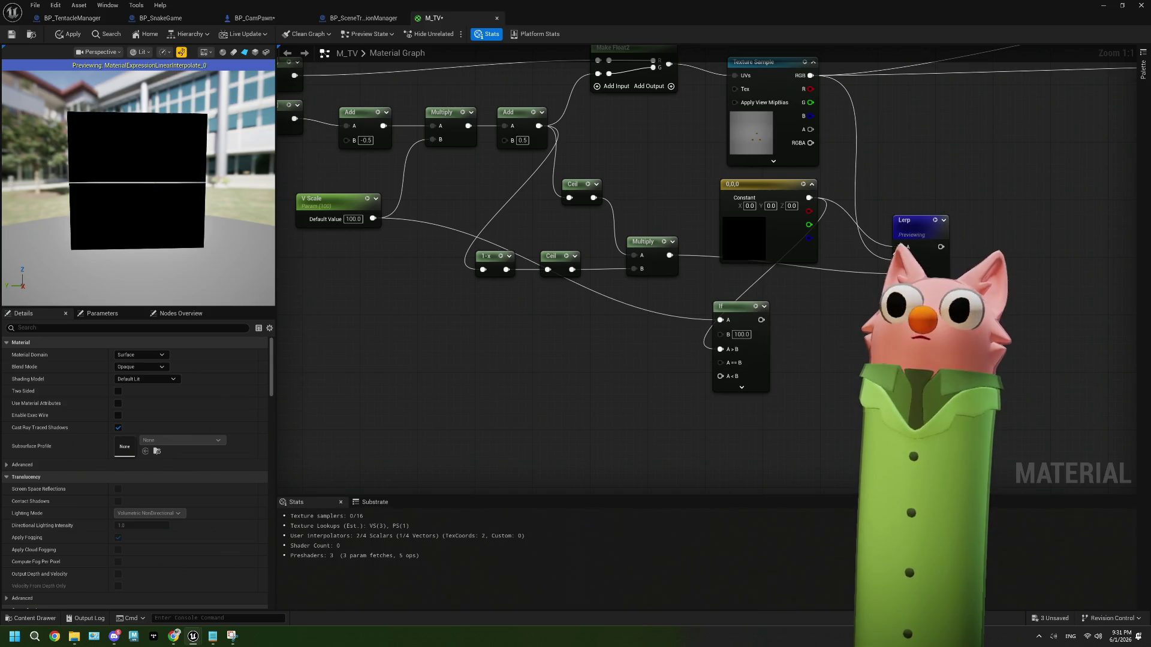
# Move the If node right, wire Lerp into A==B and A<B, then route Constant into A<B.
pyautogui.moveTo(736, 307); pyautogui.dragTo(999, 308)
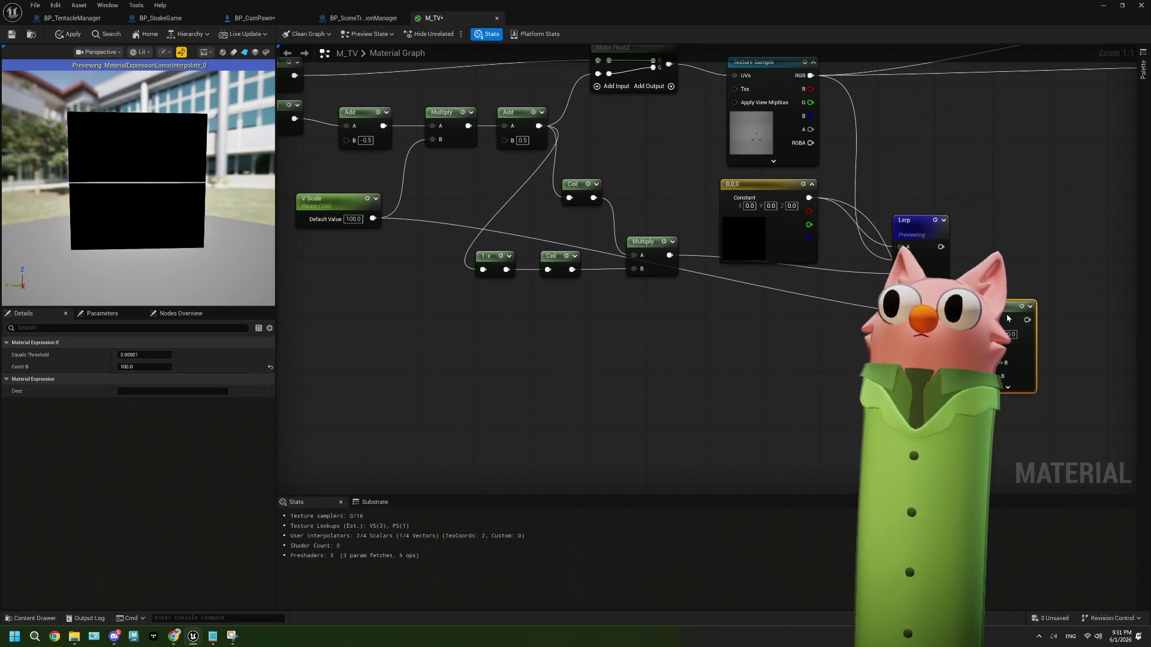
pyautogui.moveTo(708, 335); pyautogui.dragTo(680, 333)
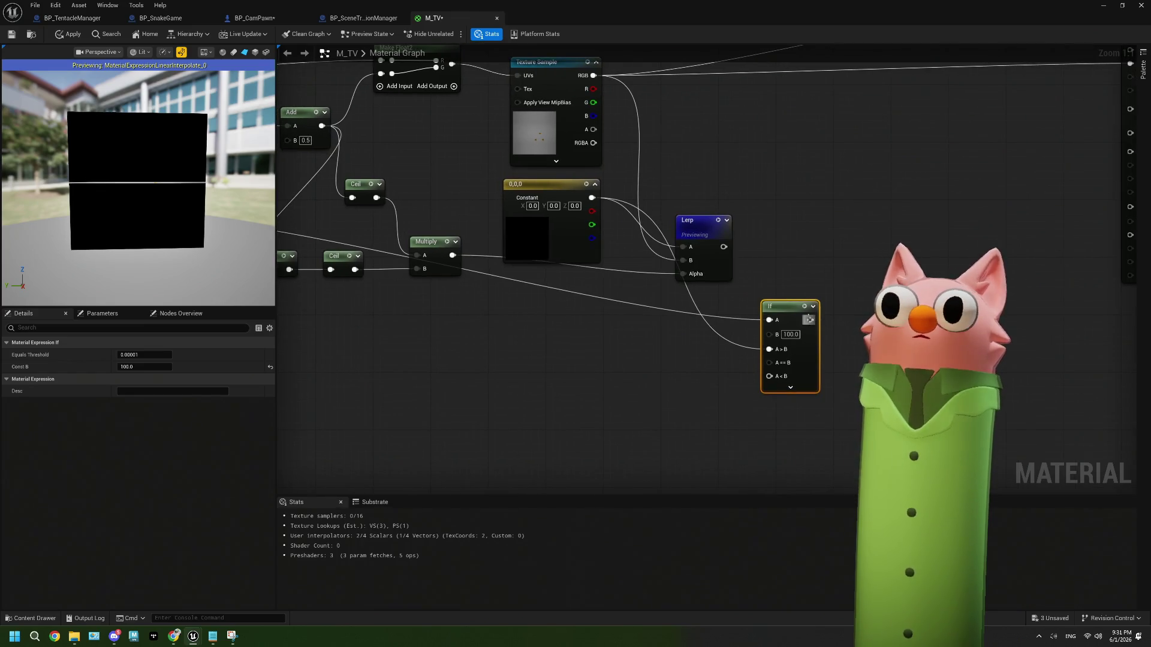
pyautogui.moveTo(796, 312); pyautogui.dragTo(804, 304)
pyautogui.moveTo(723, 247); pyautogui.dragTo(776, 355)
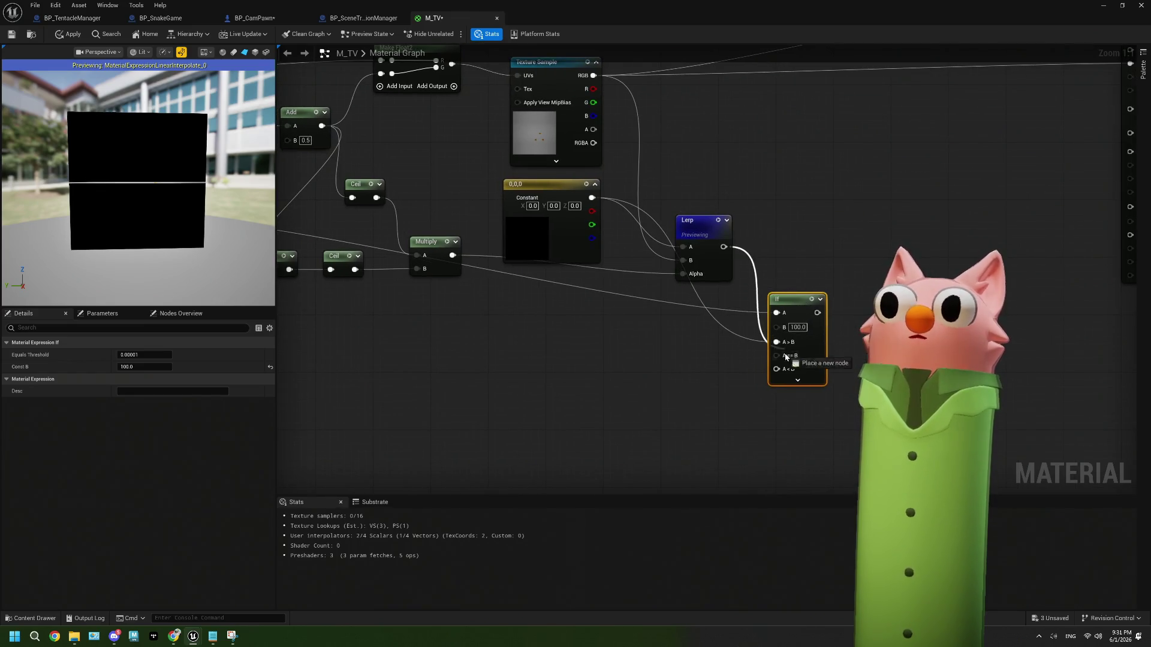
pyautogui.moveTo(723, 247)
pyautogui.mouseDown()
pyautogui.moveTo(766, 311)
pyautogui.moveTo(777, 369)
pyautogui.mouseUp()
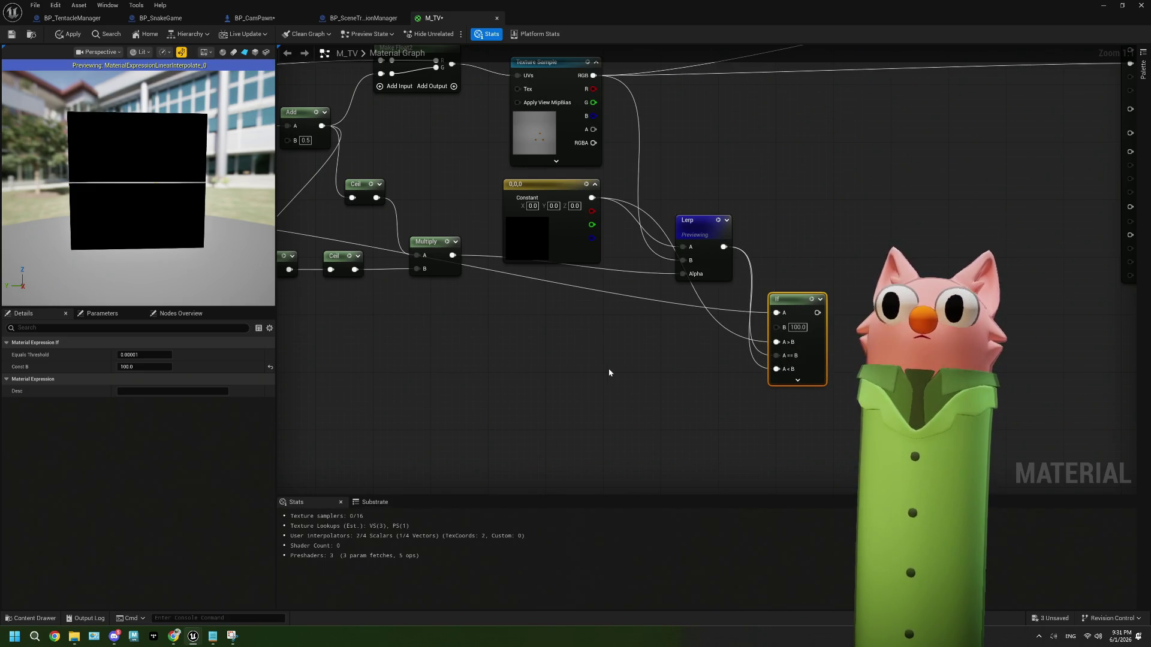
pyautogui.moveTo(592, 198); pyautogui.dragTo(782, 357)
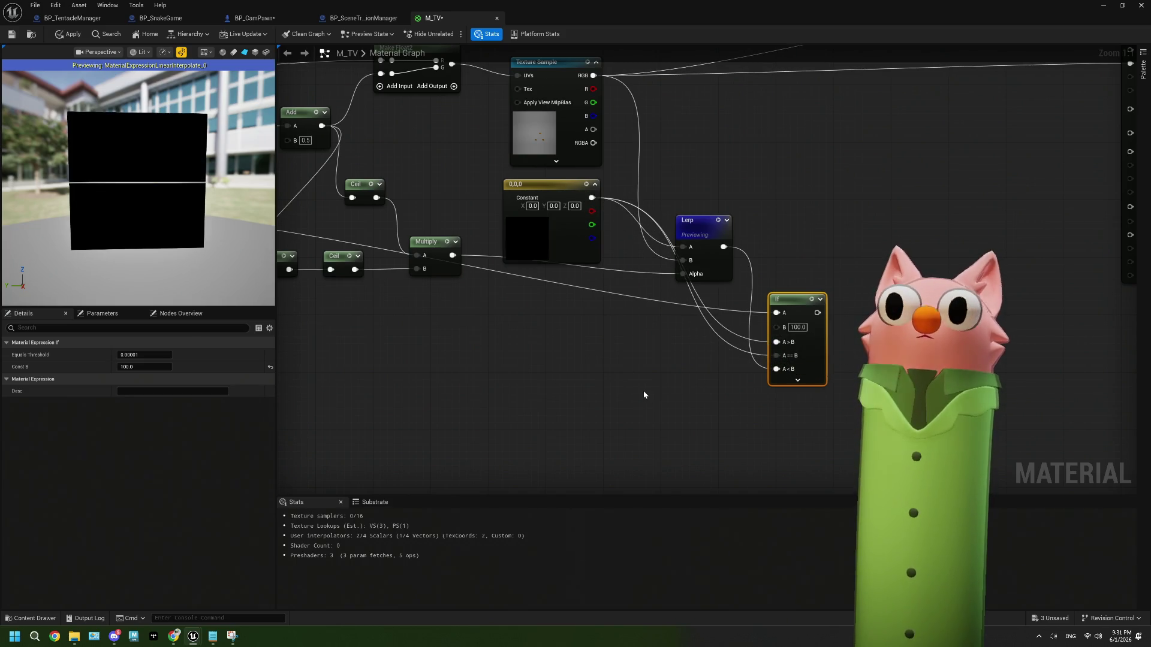
pyautogui.moveTo(638, 386)
pyautogui.mouseDown()
pyautogui.moveTo(861, 368)
pyautogui.moveTo(668, 380)
pyautogui.moveTo(599, 368)
pyautogui.mouseUp()
pyautogui.scroll(-1, 711, 373)
pyautogui.scroll(1, 759, 369)
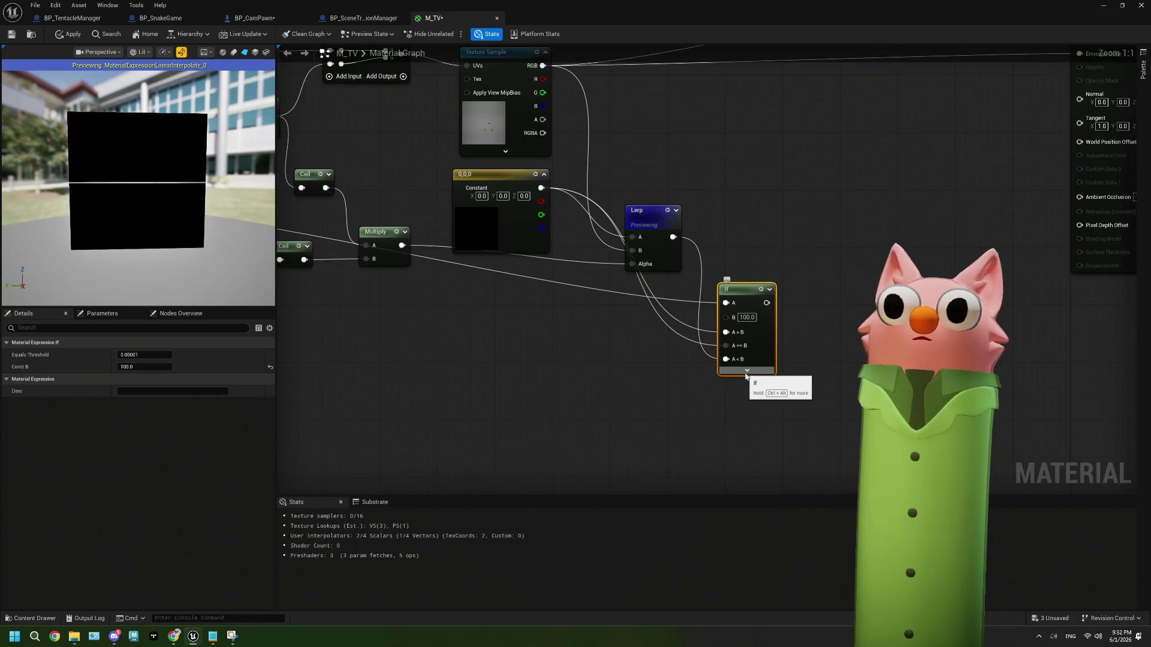
# Connect a wire into the If node's A==B input and preview the If result.
pyautogui.moveTo(705, 346)
pyautogui.mouseDown()
pyautogui.moveTo(791, 358)
pyautogui.moveTo(312, 241)
pyautogui.mouseUp()
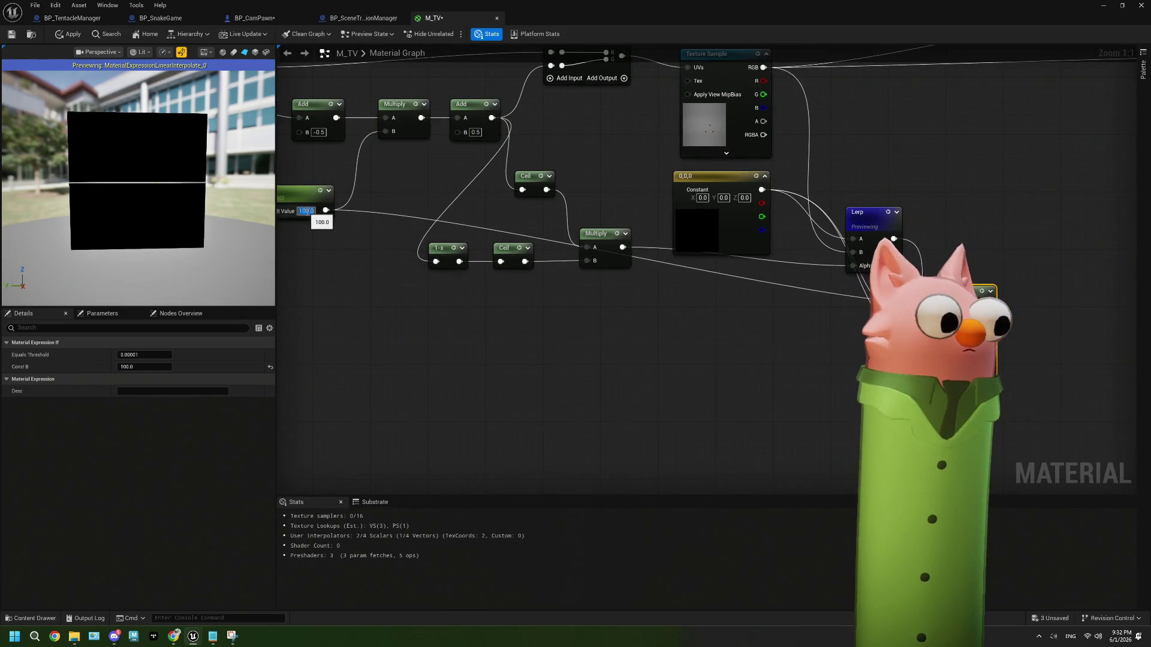
pyautogui.write('10')
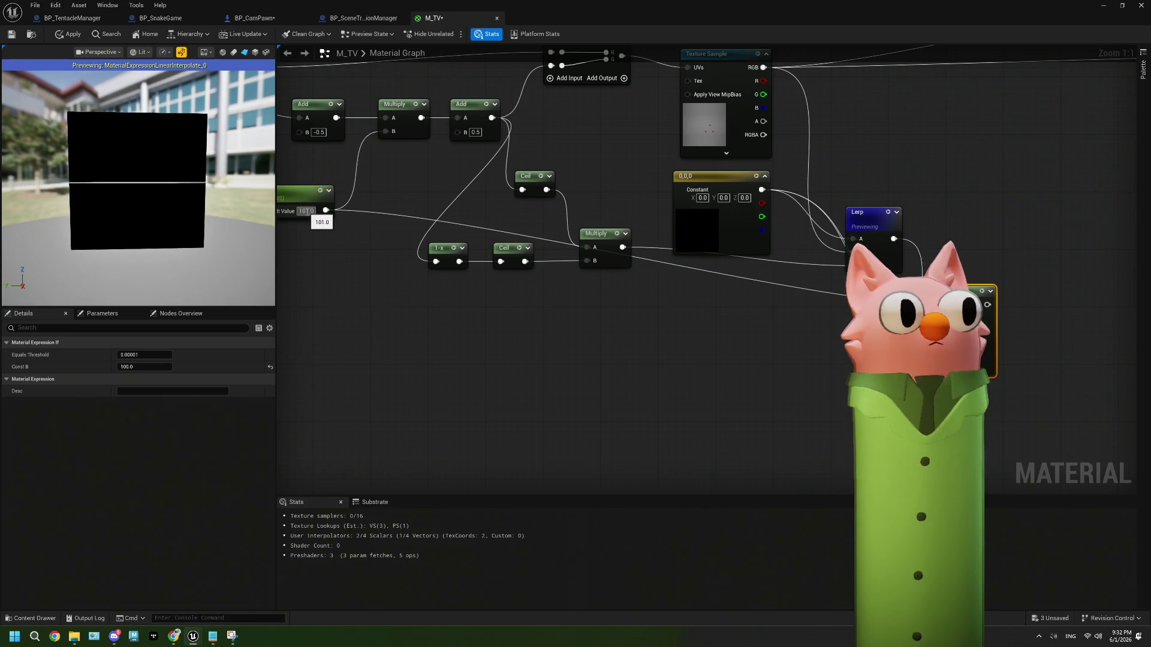
pyautogui.press('Return')
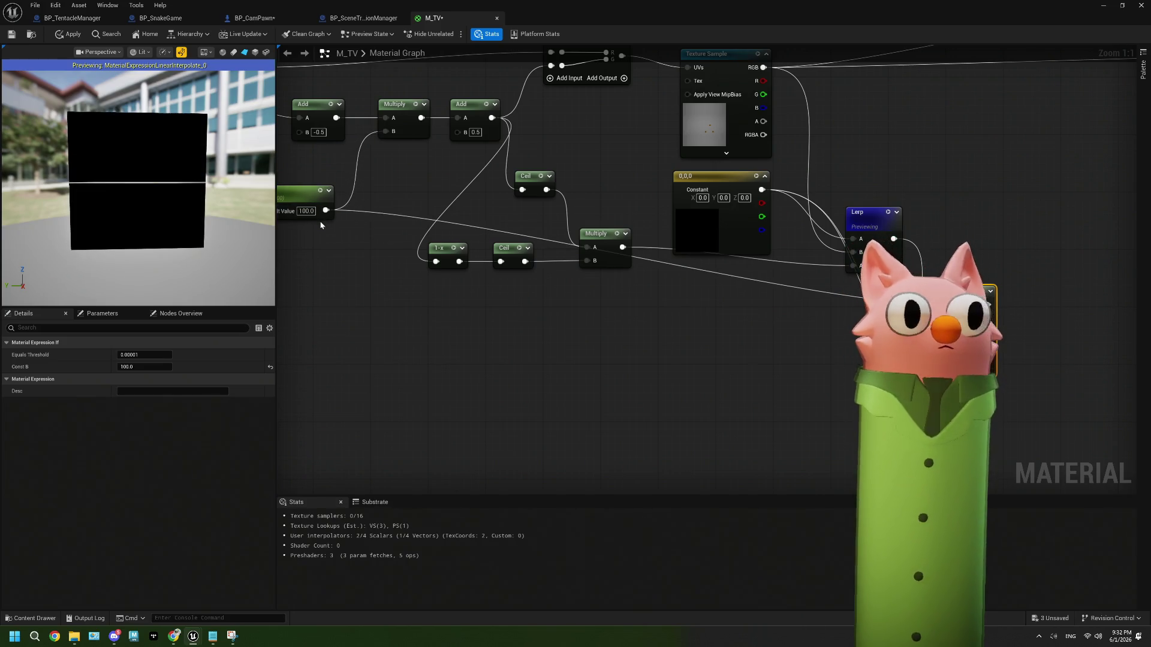
pyautogui.moveTo(687, 366)
pyautogui.mouseDown()
pyautogui.moveTo(561, 357)
pyautogui.moveTo(621, 345)
pyautogui.moveTo(593, 368)
pyautogui.mouseUp()
pyautogui.press('space')
# Lower V Scale's default value to 99 and move the If node up.
pyautogui.click(352, 219)
pyautogui.click(405, 296)
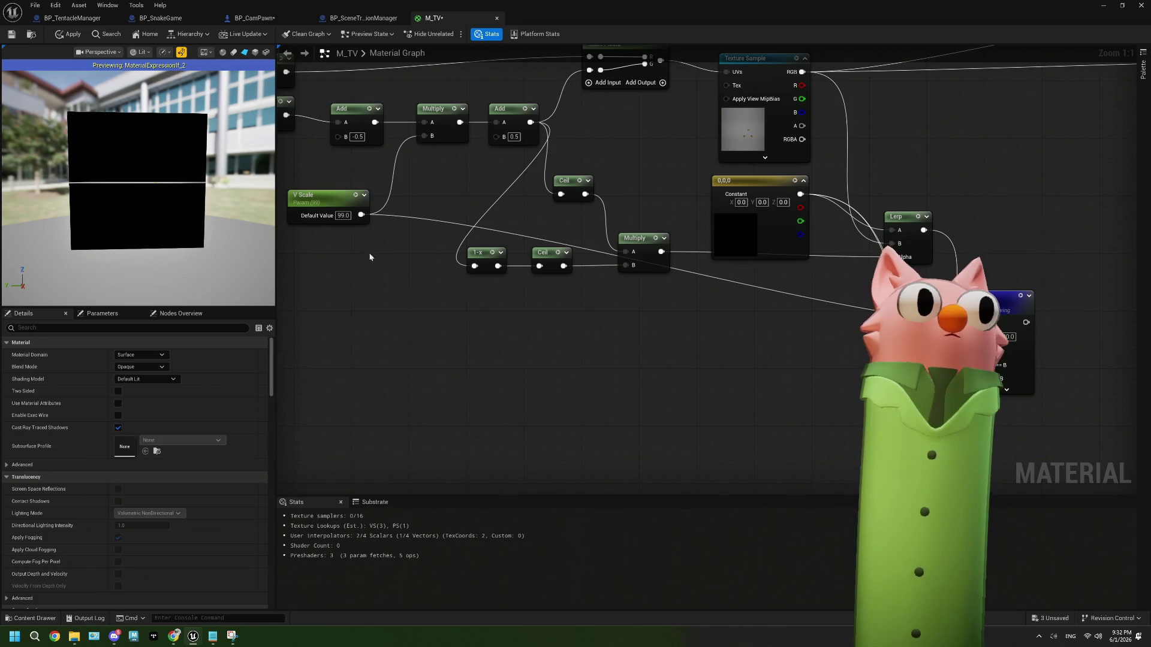
pyautogui.moveTo(347, 216); pyautogui.dragTo(344, 217)
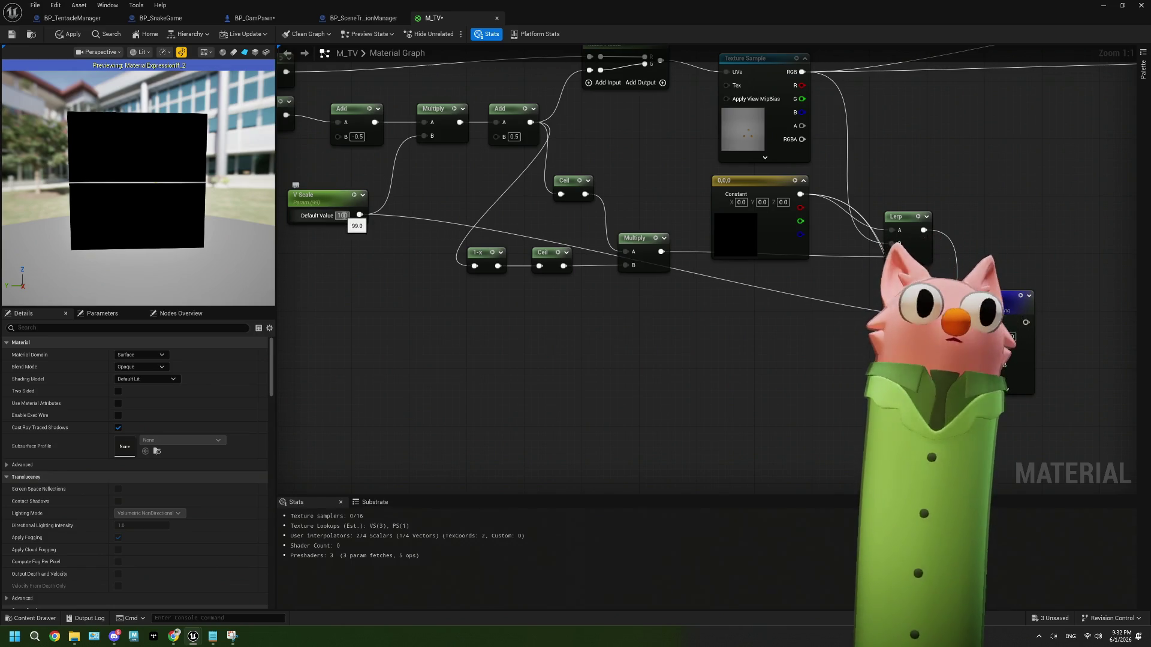
pyautogui.moveTo(640, 361); pyautogui.dragTo(375, 370)
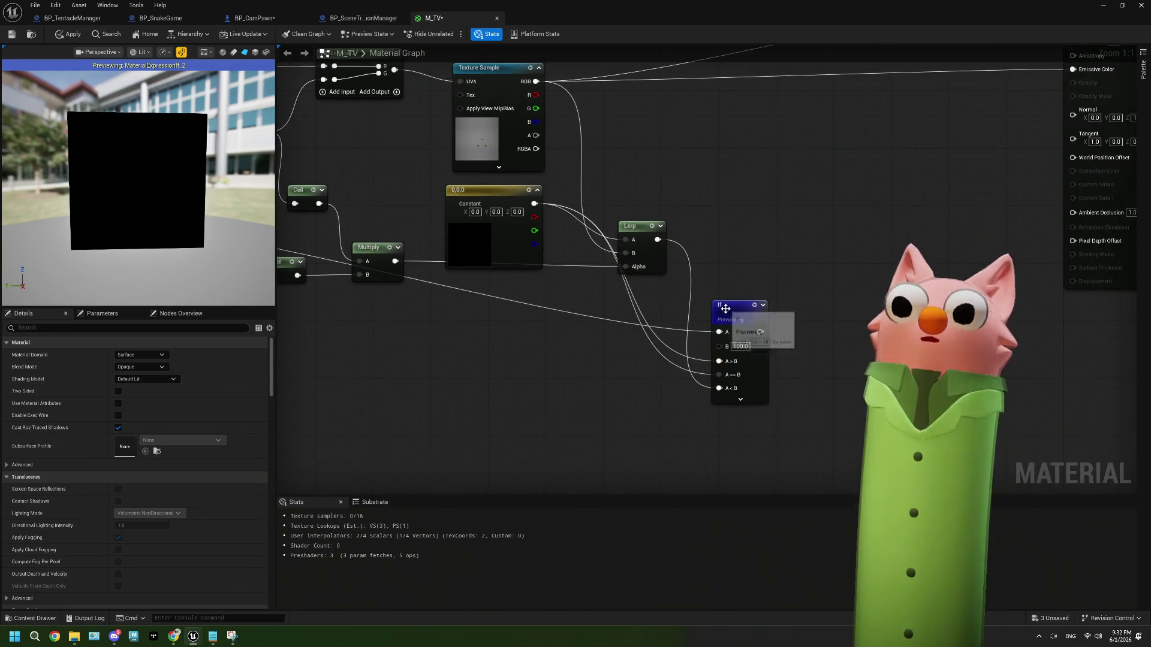
pyautogui.click(730, 181)
pyautogui.moveTo(729, 181); pyautogui.dragTo(730, 160)
pyautogui.moveTo(680, 295)
pyautogui.mouseDown()
pyautogui.moveTo(686, 308)
pyautogui.moveTo(977, 320)
pyautogui.mouseUp()
# Set V Scale's default value to 50, then to 1.0.
pyautogui.click(422, 253)
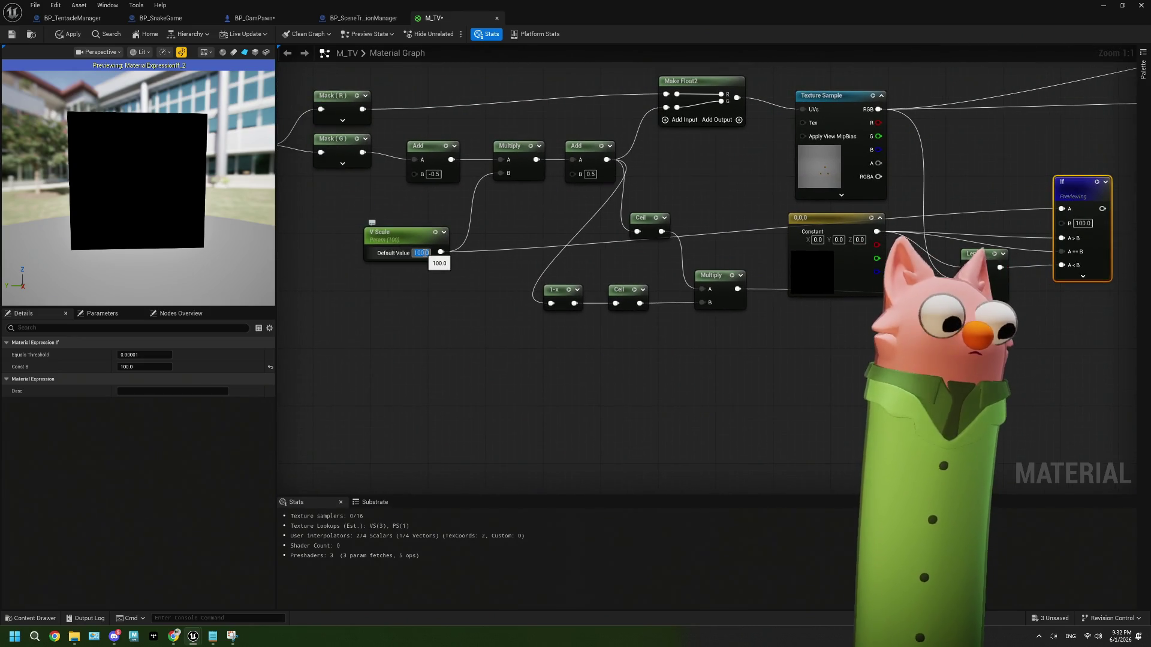
pyautogui.write('50')
pyautogui.press('Return')
pyautogui.write('1')
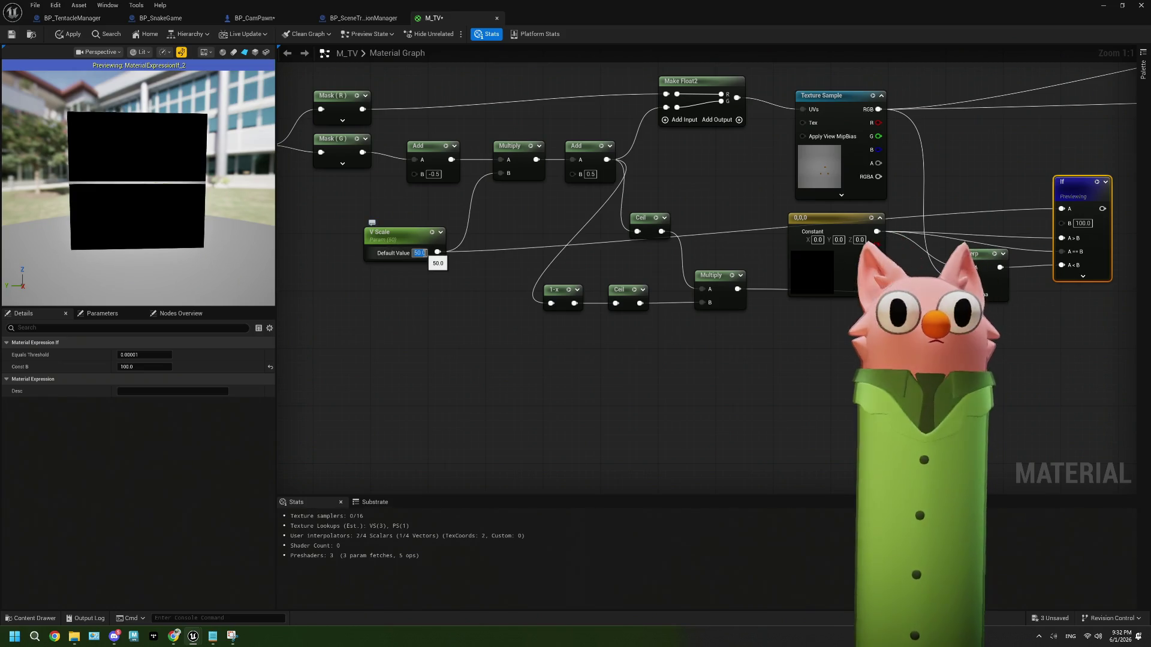
pyautogui.press('Return')
pyautogui.click(460, 322)
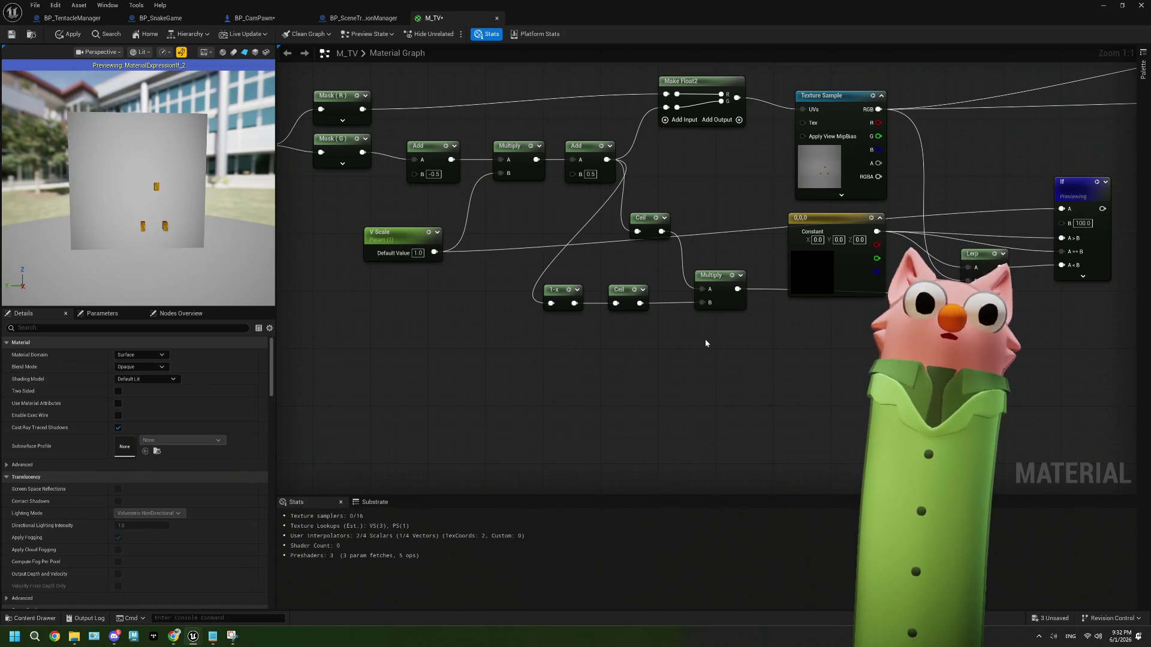
pyautogui.press('Home')
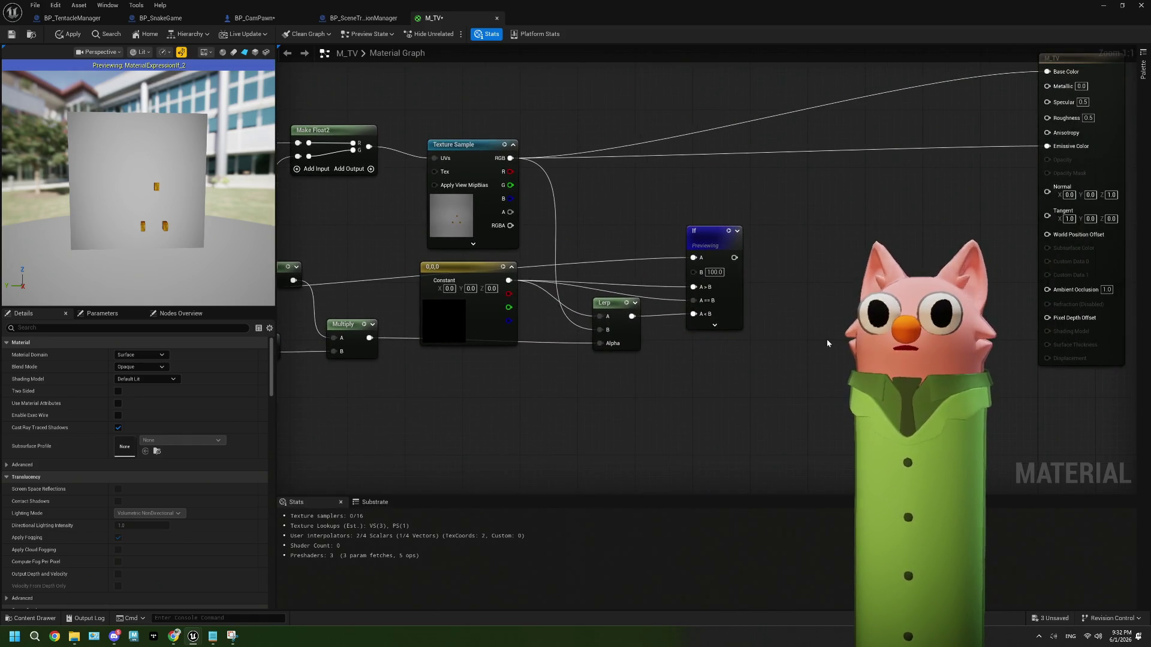
# Connect the If node's output to M_TV's Emissive Color pin.
pyautogui.moveTo(802, 335); pyautogui.dragTo(712, 352)
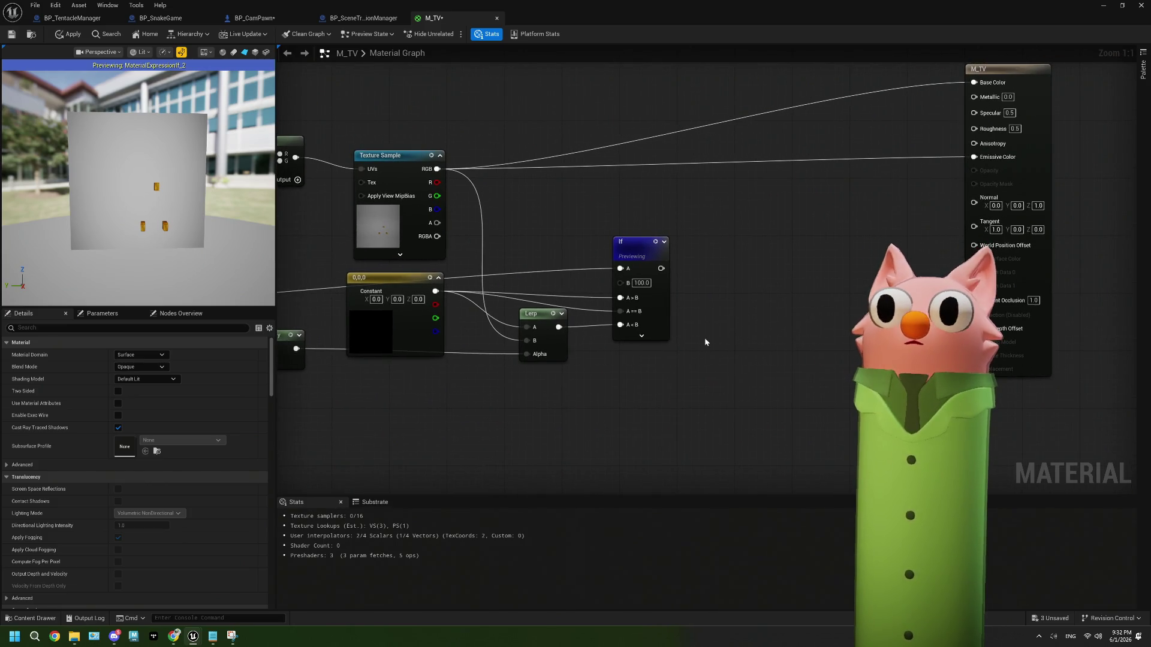
pyautogui.moveTo(662, 268)
pyautogui.mouseDown()
pyautogui.moveTo(697, 274)
pyautogui.moveTo(974, 157)
pyautogui.mouseUp()
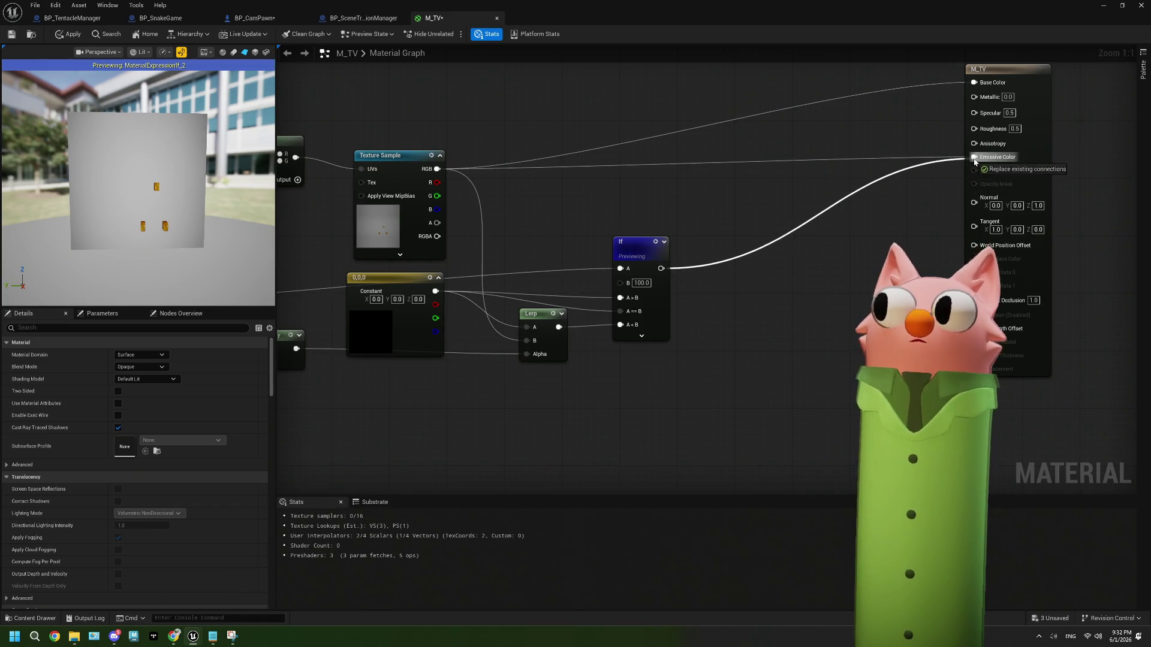
pyautogui.moveTo(656, 283)
pyautogui.mouseDown()
pyautogui.moveTo(921, 103)
pyautogui.moveTo(749, 233)
pyautogui.moveTo(798, 221)
pyautogui.moveTo(974, 82)
pyautogui.mouseUp()
pyautogui.moveTo(791, 316)
pyautogui.mouseDown()
pyautogui.moveTo(763, 337)
pyautogui.moveTo(599, 360)
pyautogui.moveTo(539, 297)
pyautogui.mouseUp()
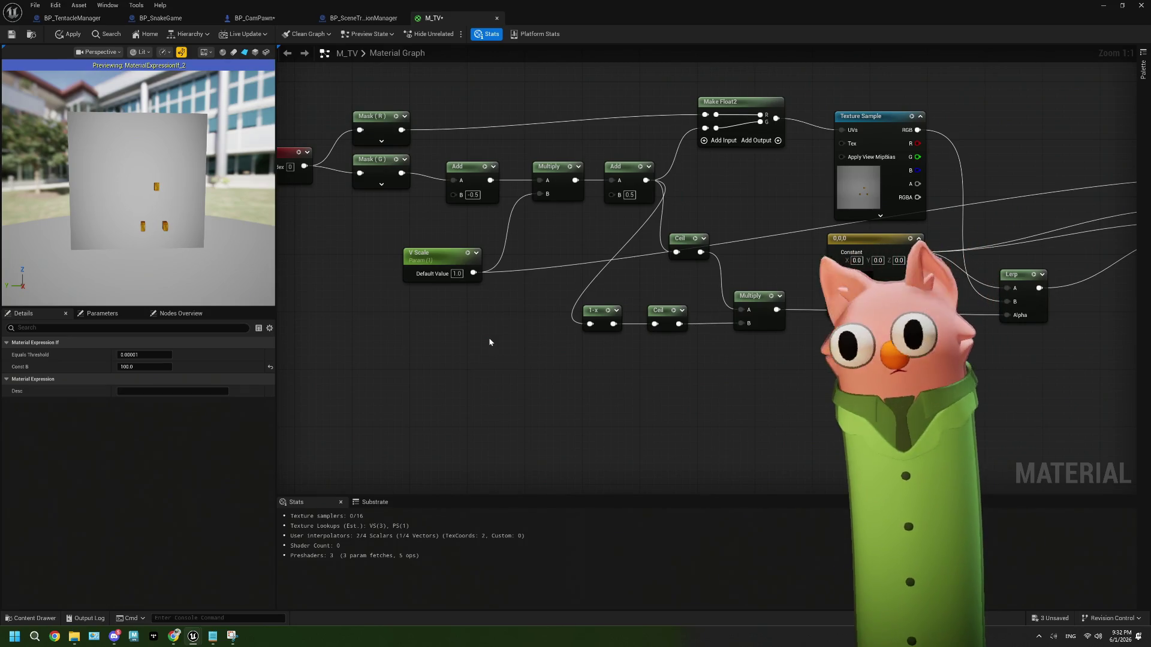
pyautogui.moveTo(682, 357); pyautogui.dragTo(698, 365)
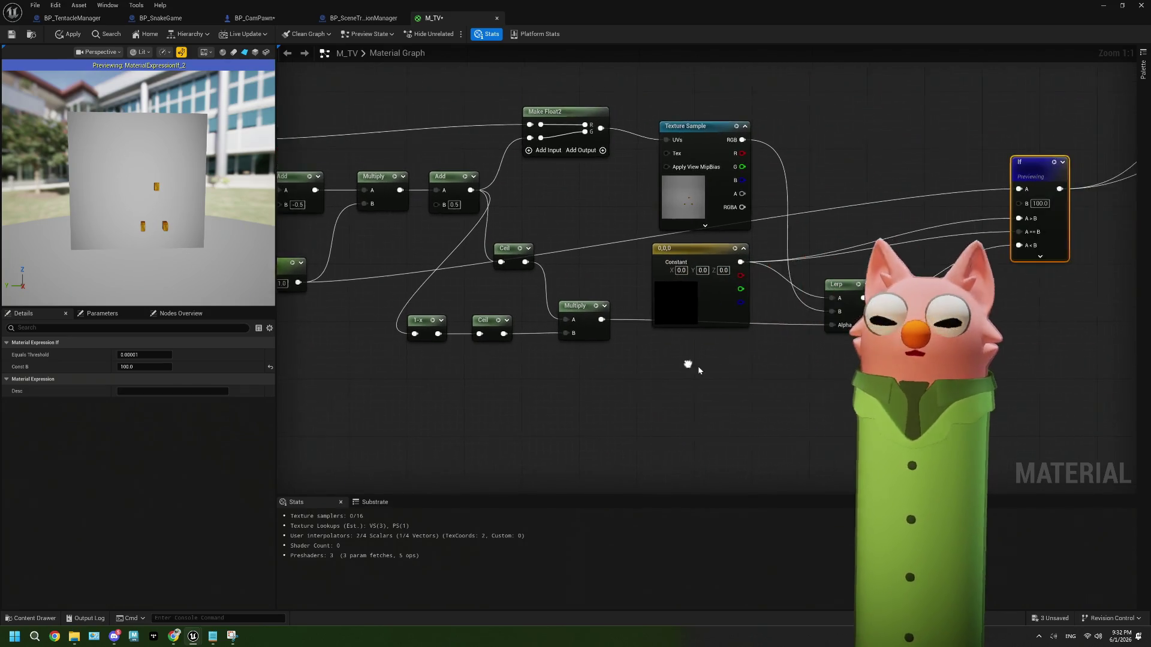
# Review V Scale's settings, save M_TV, and switch to the BP_SceneTransitionManager Blueprint.
pyautogui.moveTo(334, 343); pyautogui.dragTo(681, 312)
pyautogui.click(468, 264)
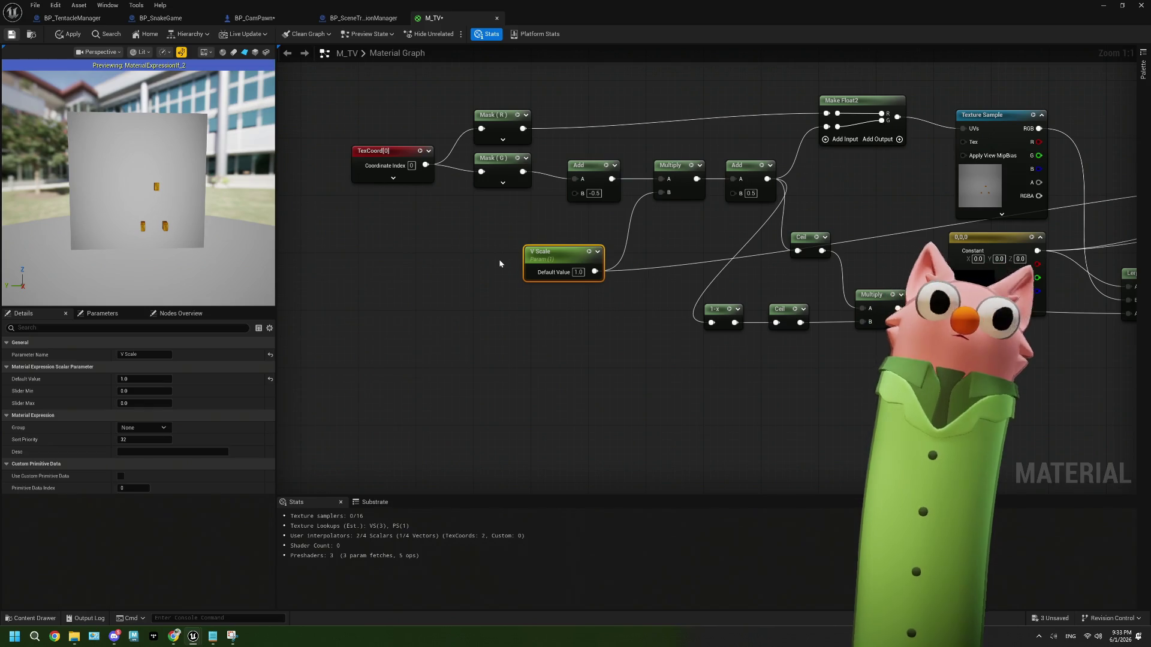
pyautogui.hotkey('ctrl', 's')
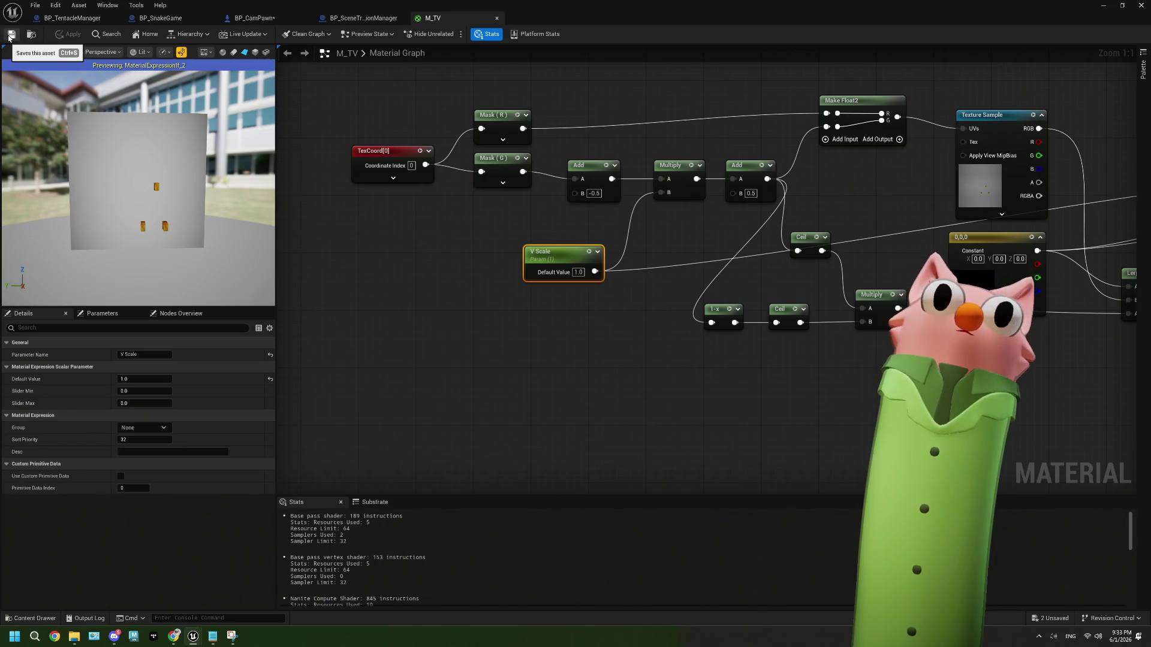
pyautogui.moveTo(525, 294); pyautogui.dragTo(468, 289)
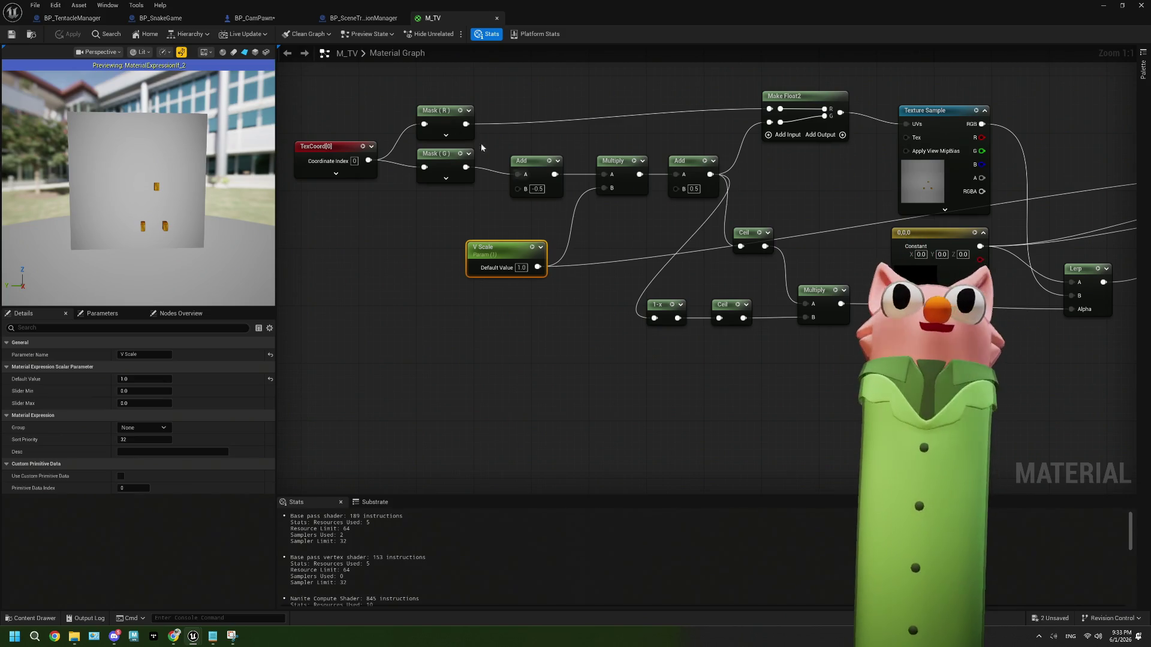
pyautogui.click(348, 23)
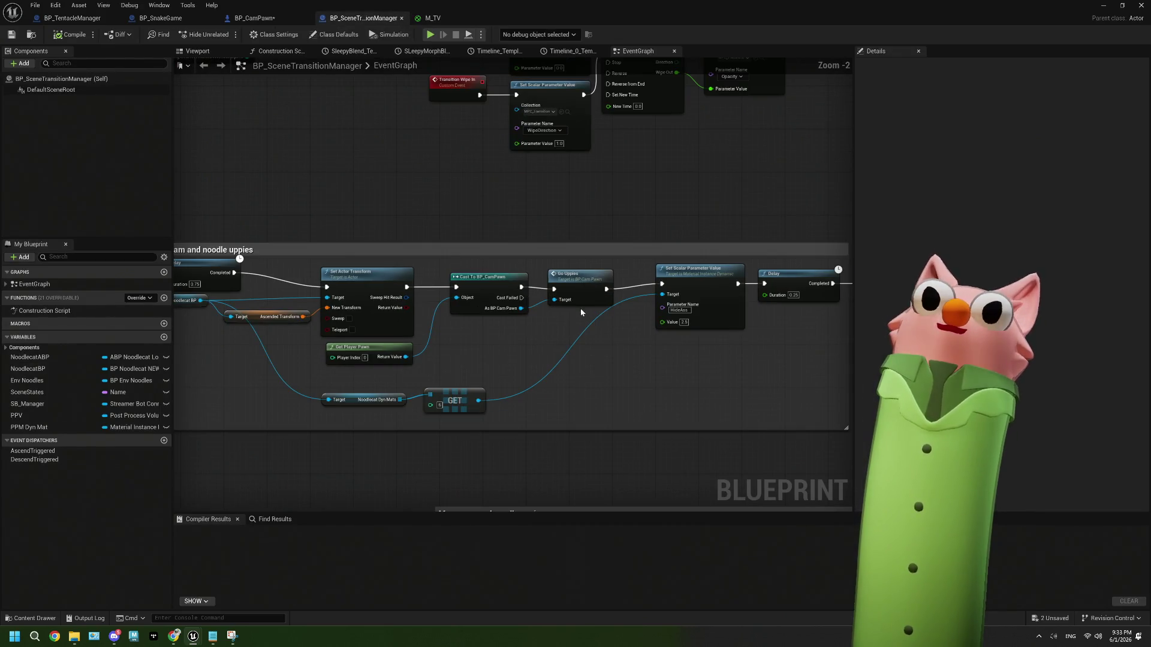
# Switch to the BP_SnakeGame Blueprint's EventGraph around the Twitch Login comment.
pyautogui.click(433, 19)
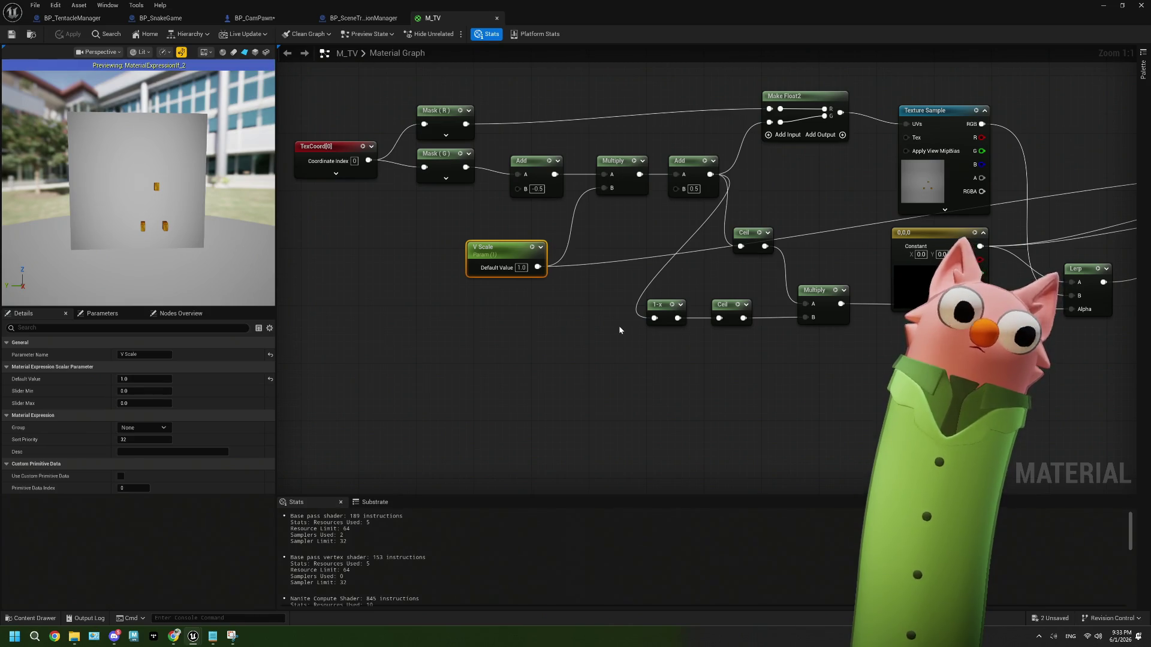
pyautogui.click(176, 23)
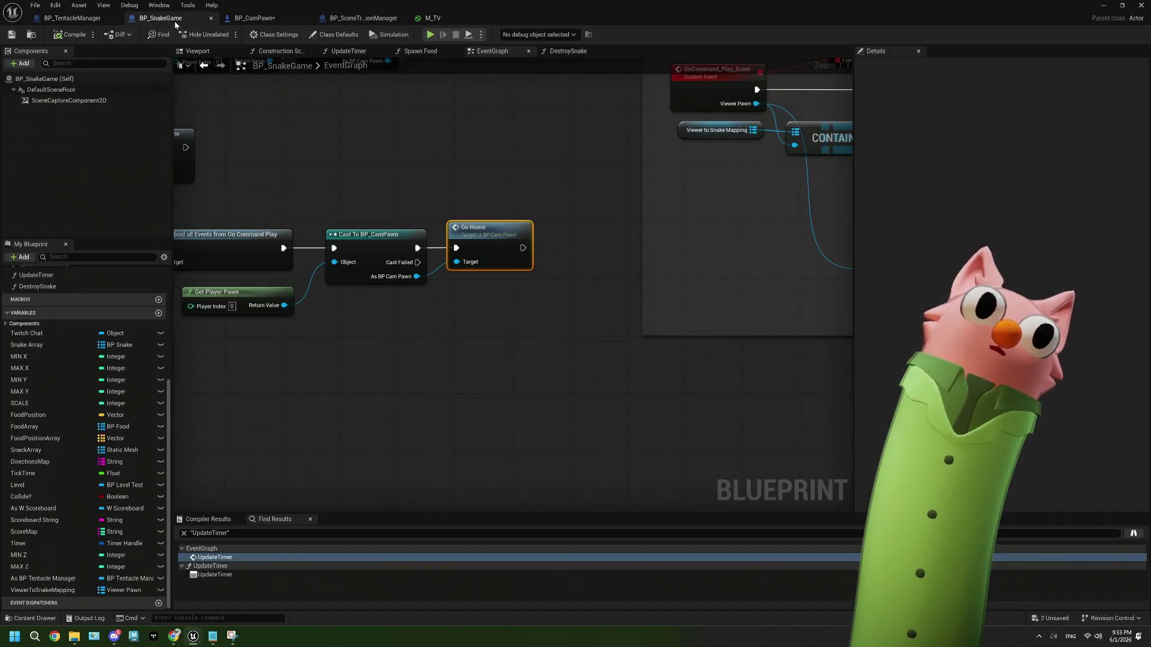
pyautogui.scroll(-5, 467, 343)
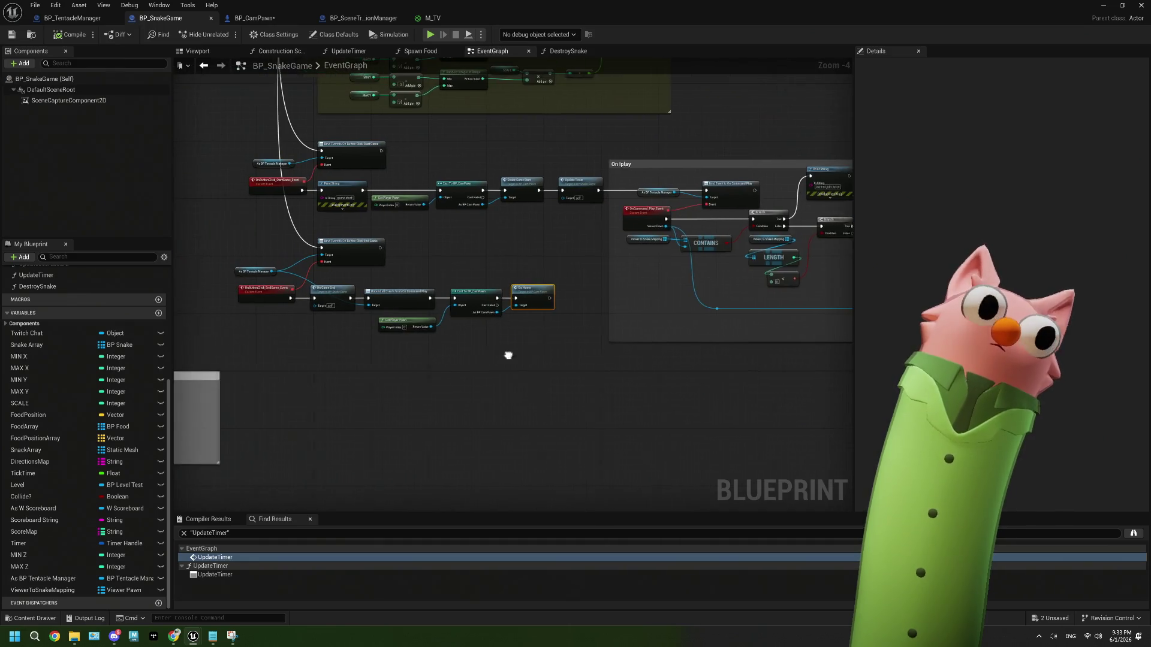
pyautogui.scroll(-1, 534, 356)
pyautogui.scroll(3, 473, 349)
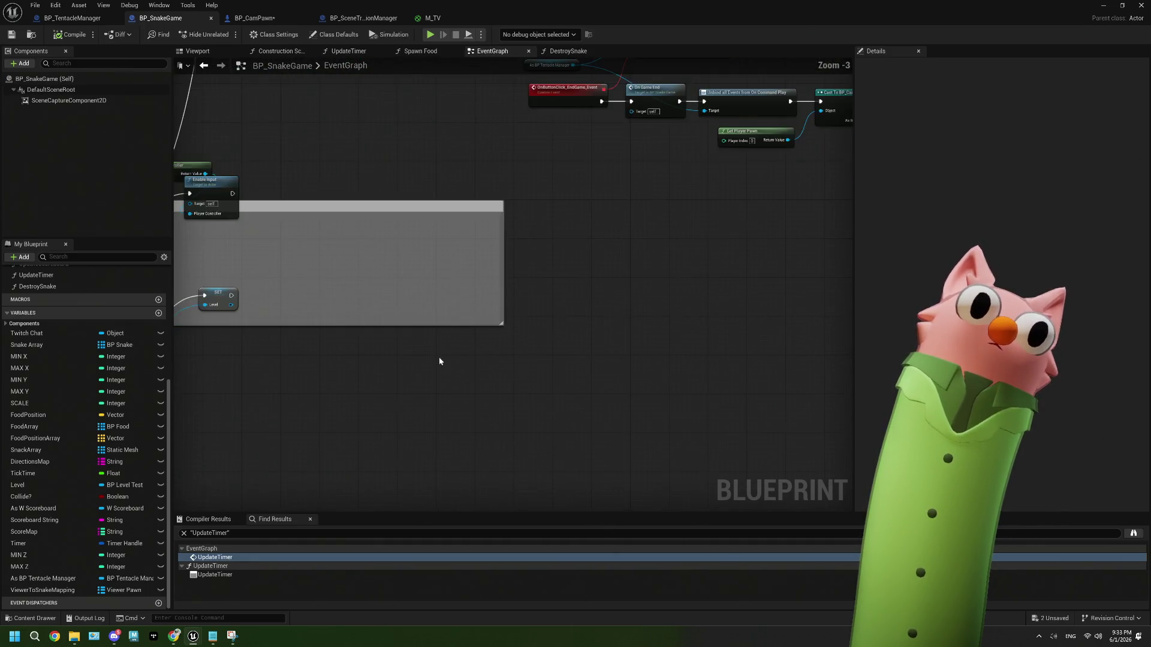
pyautogui.scroll(2, 280, 334)
# Move SET Level and Get Actor Of Class below the comment, then drag from Then 2.
pyautogui.moveTo(444, 268)
pyautogui.mouseDown()
pyautogui.moveTo(407, 313)
pyautogui.moveTo(377, 313)
pyautogui.mouseUp()
pyautogui.moveTo(252, 303); pyautogui.dragTo(303, 359)
pyautogui.moveTo(300, 207); pyautogui.dragTo(353, 276)
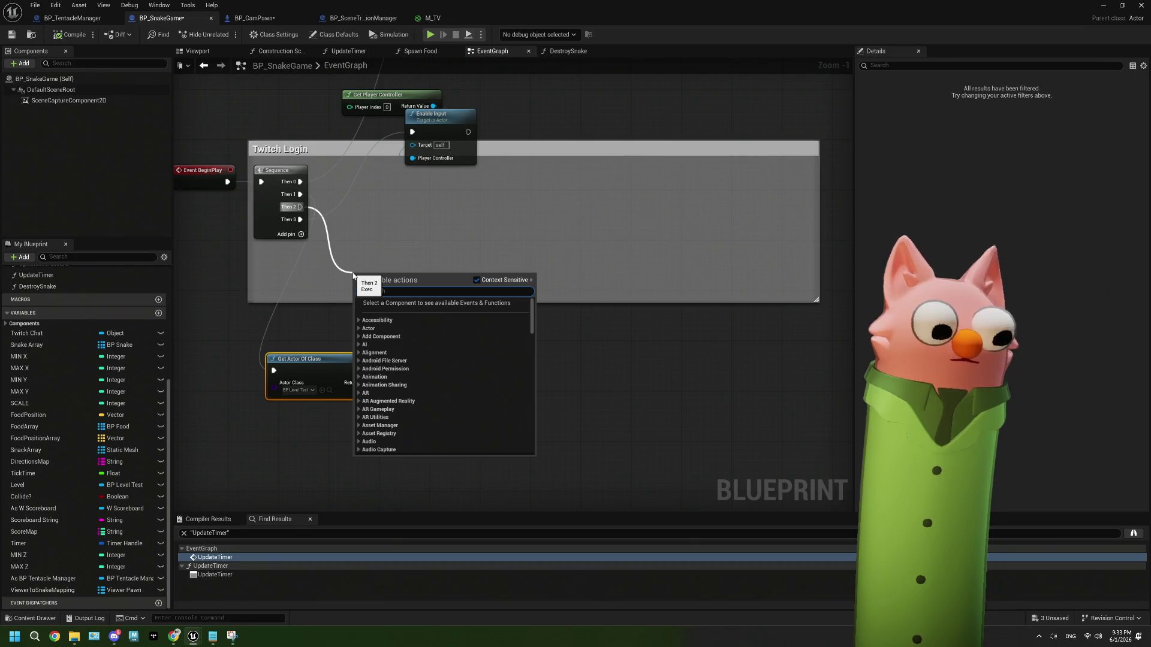
pyautogui.write('create')
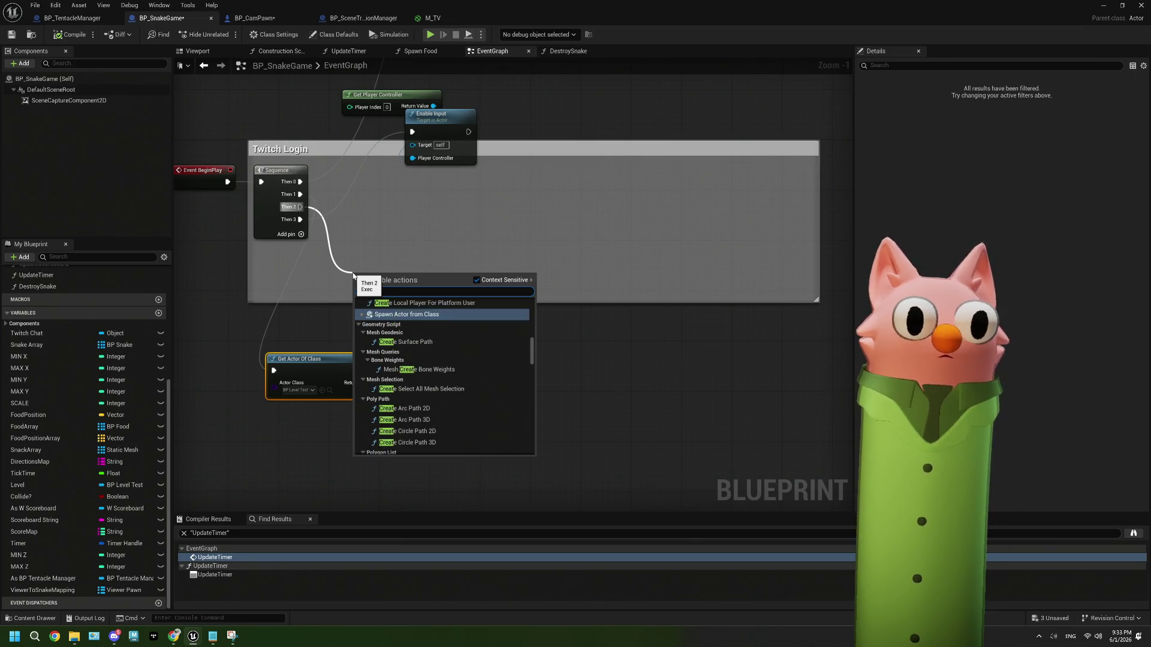
pyautogui.write(' dyn')
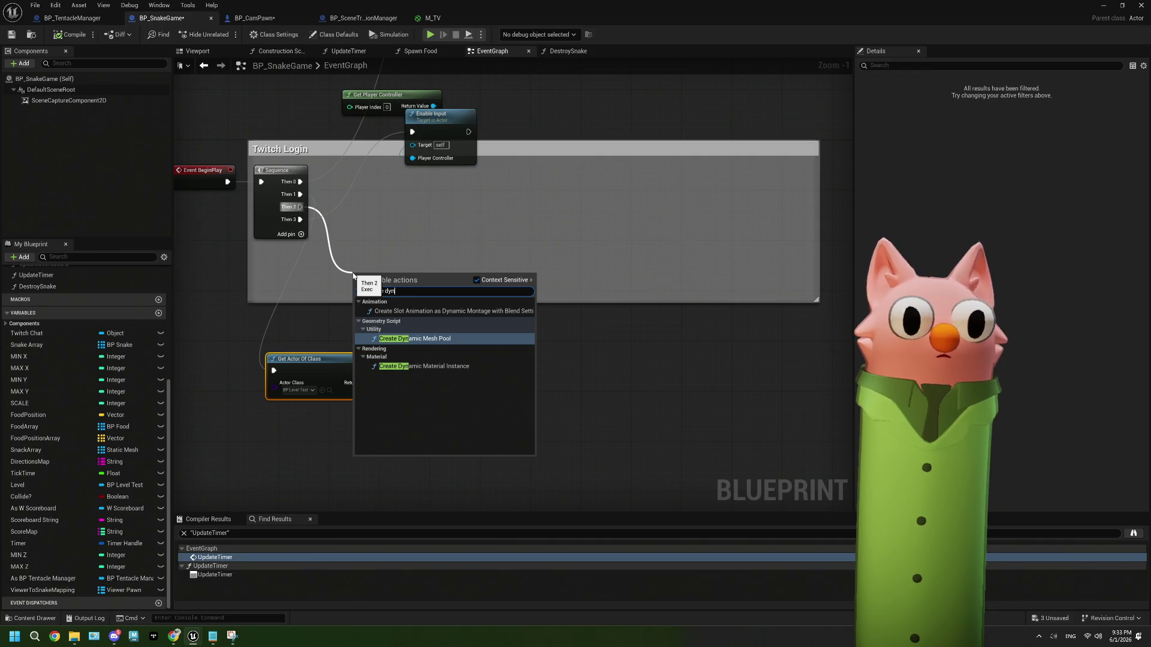
pyautogui.click(437, 367)
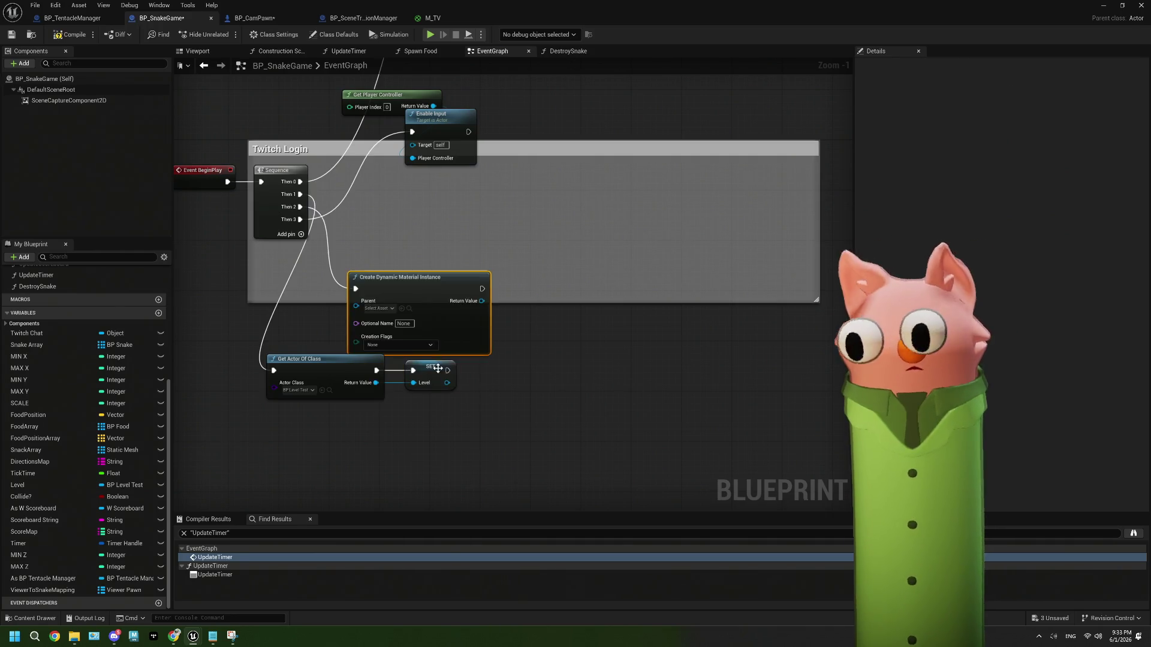
pyautogui.moveTo(423, 270); pyautogui.dragTo(420, 220)
pyautogui.click(379, 245)
pyautogui.click(379, 245)
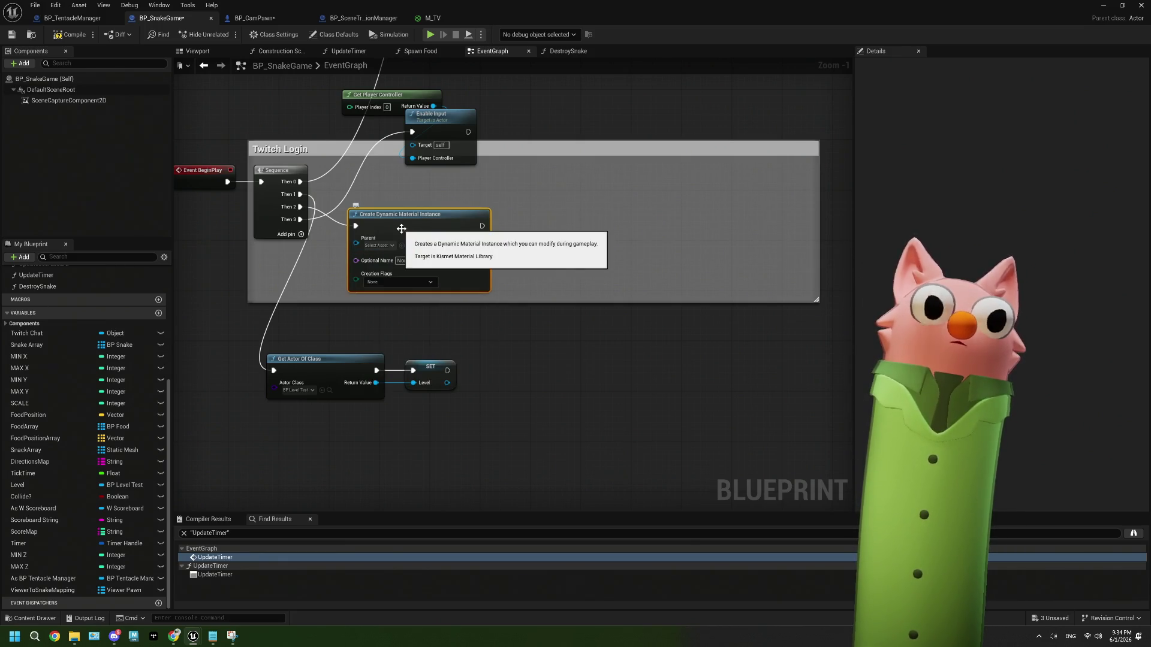
pyautogui.press('Delete')
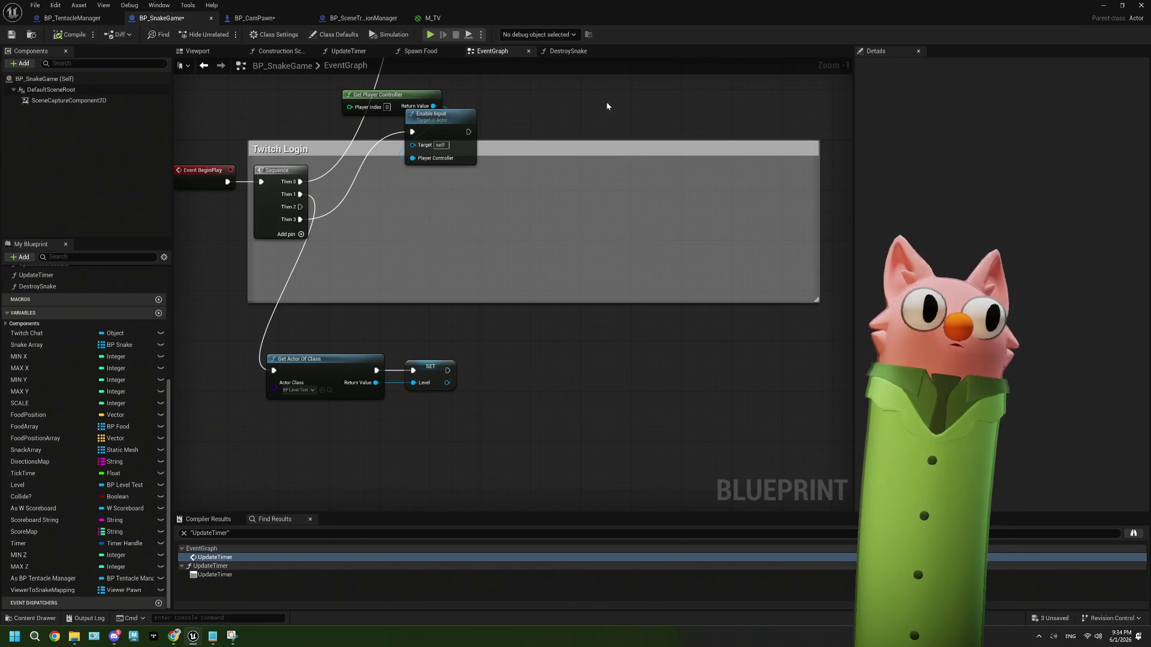
pyautogui.click(1103, 6)
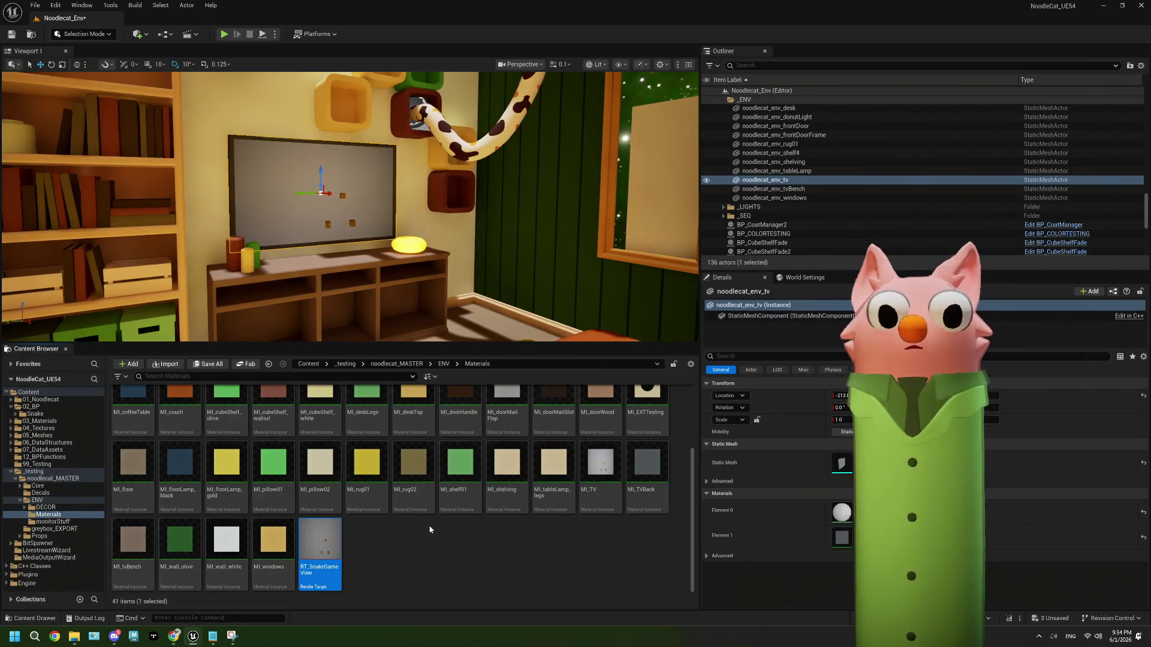
# In the ENV folder, create a new Blueprint Class with Actor as its parent.
pyautogui.click(50, 501)
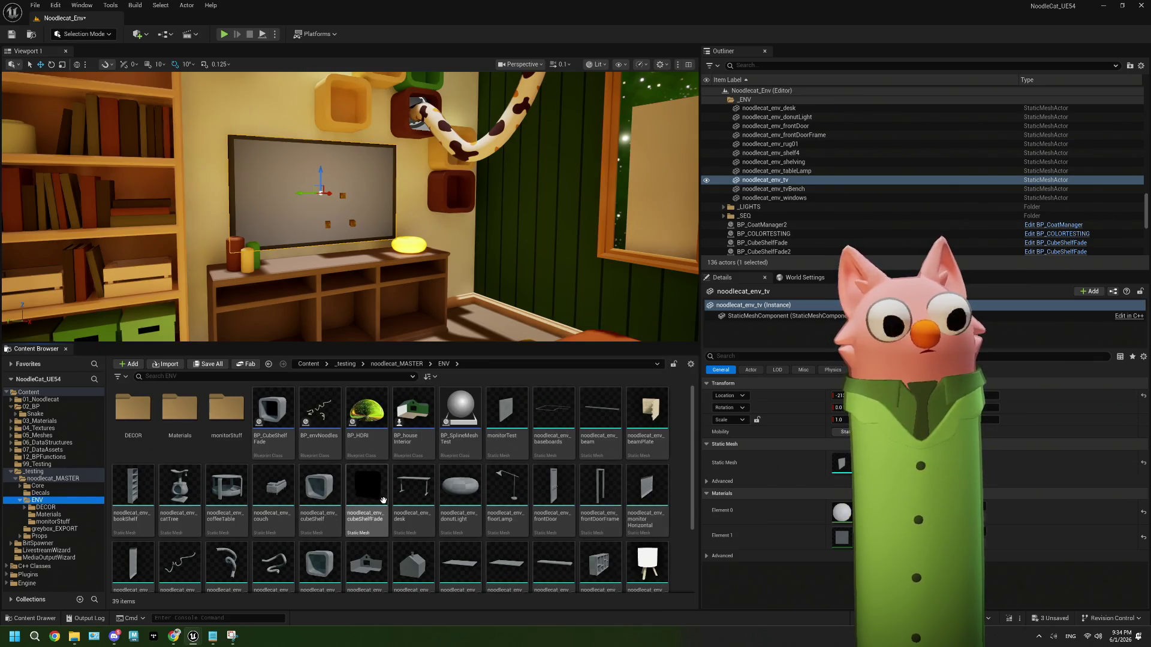
pyautogui.scroll(-2, 420, 543)
pyautogui.rightClick(386, 545)
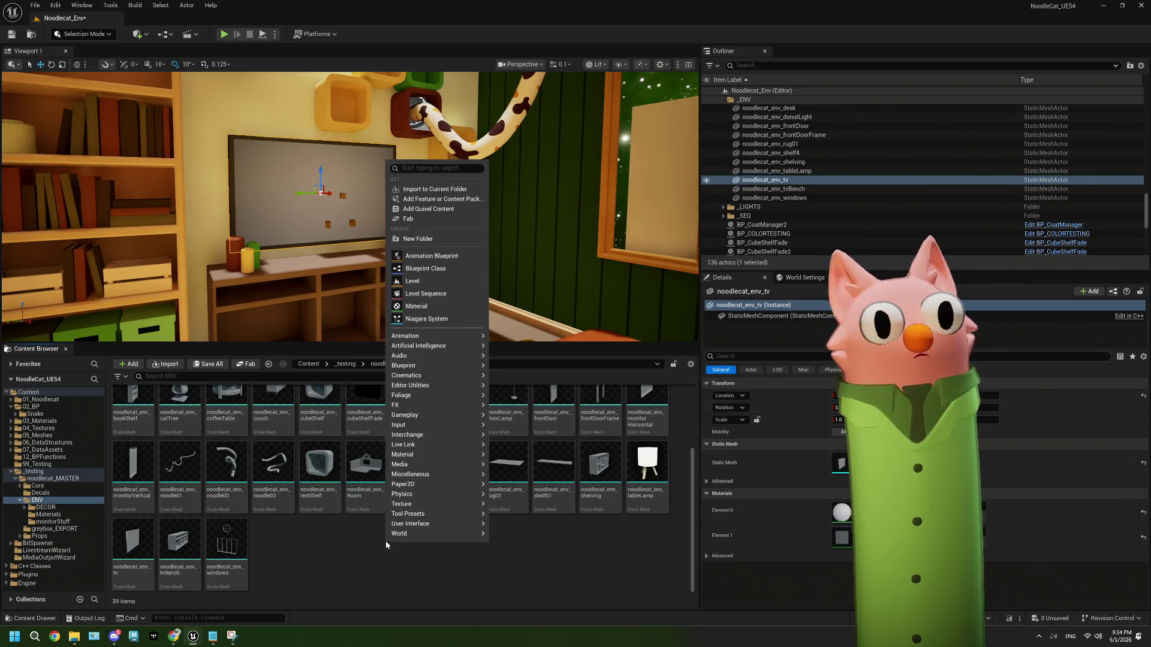
pyautogui.click(419, 271)
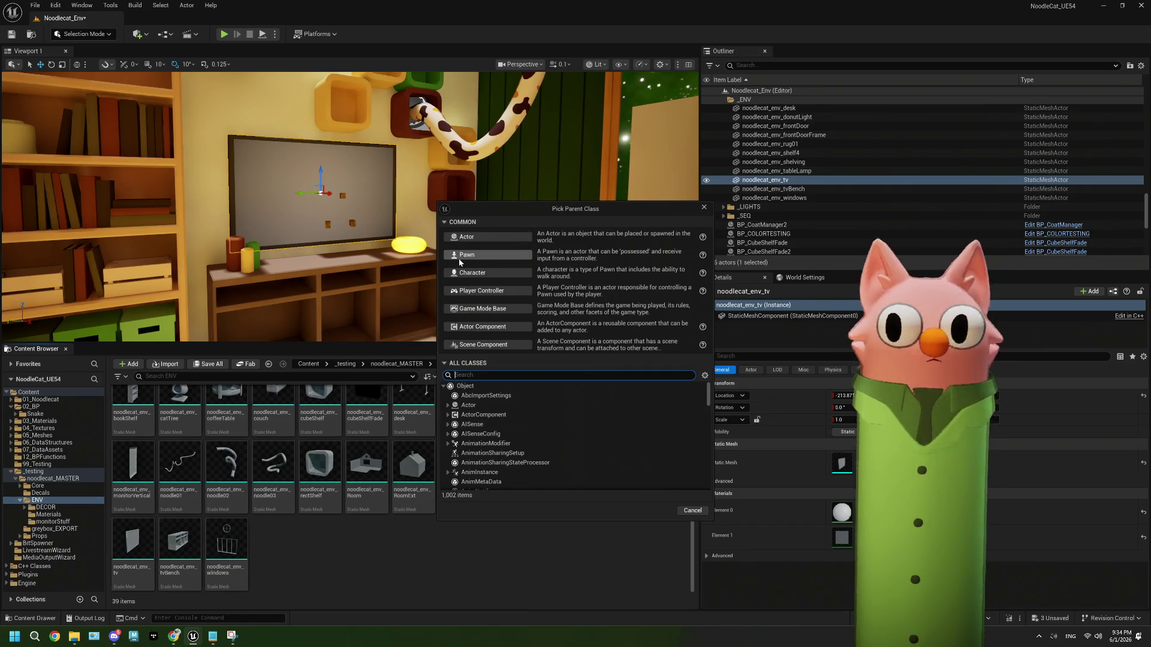
pyautogui.click(476, 237)
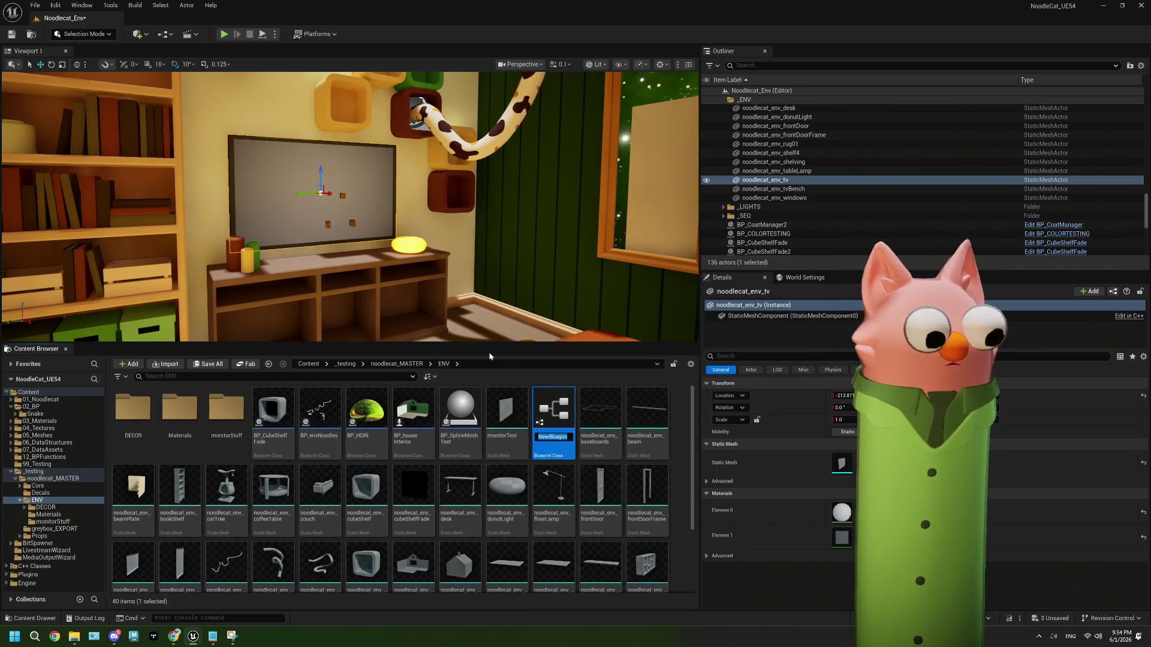
# Name the Blueprint BP_TV and open it in the Blueprint editor.
pyautogui.write('BP_TV')
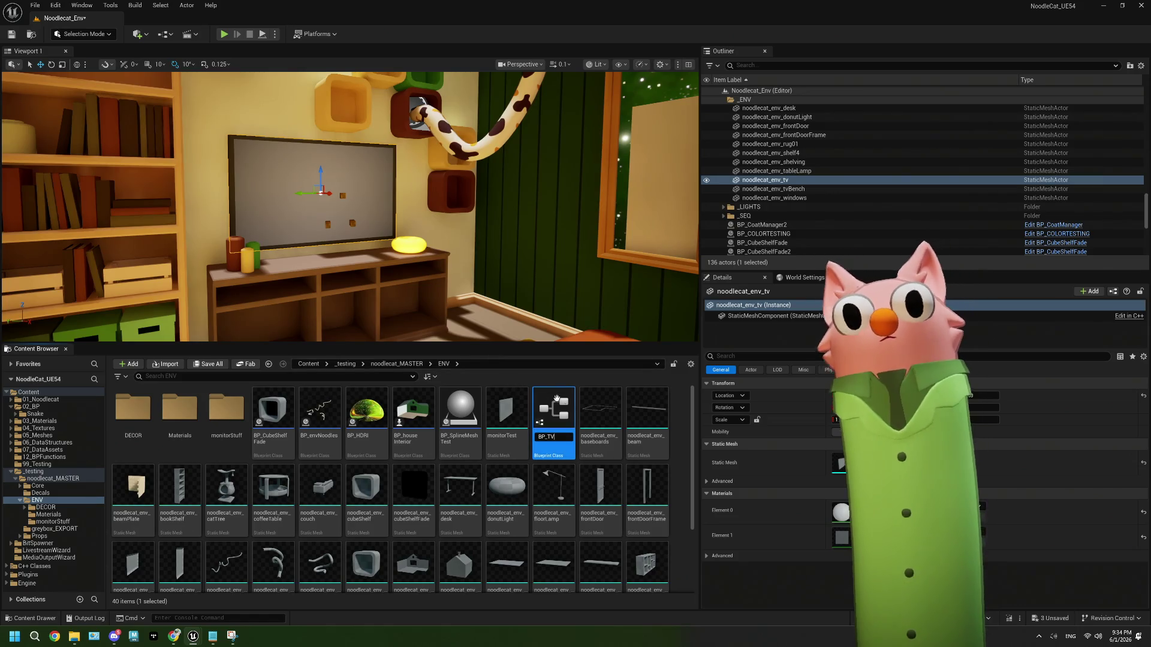
pyautogui.press('Return')
pyautogui.doubleClick(515, 416)
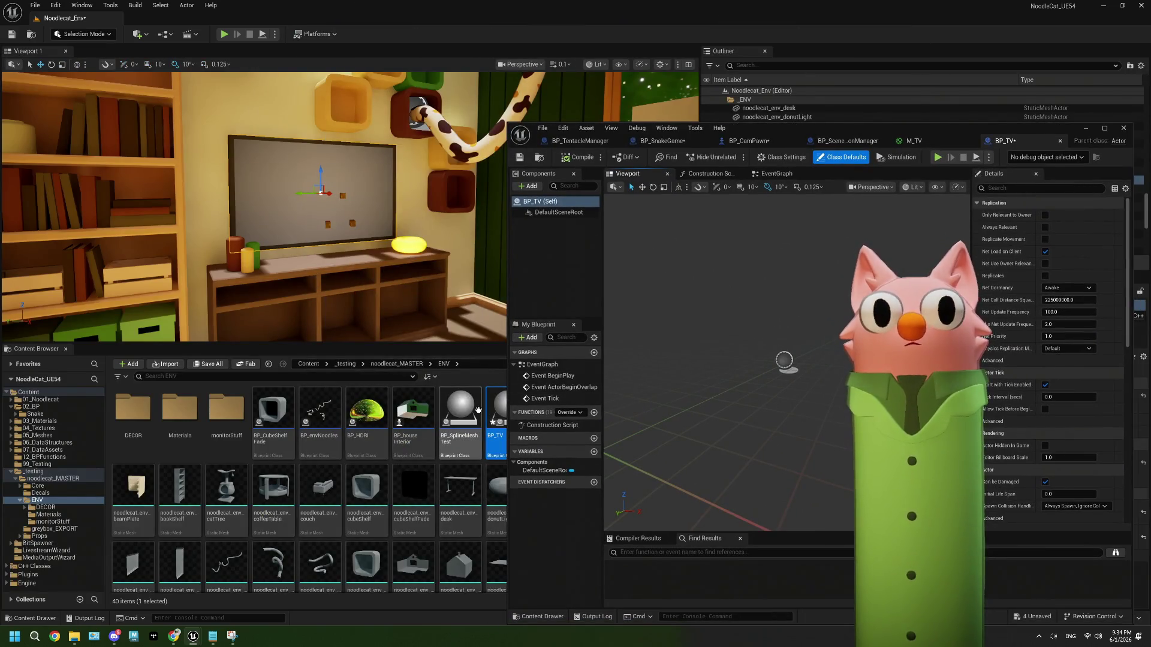
# Add the noodlecat_env_tv mesh as a BP_TV component and select it.
pyautogui.moveTo(944, 127)
pyautogui.mouseDown()
pyautogui.moveTo(905, 162)
pyautogui.moveTo(1000, 114)
pyautogui.mouseUp()
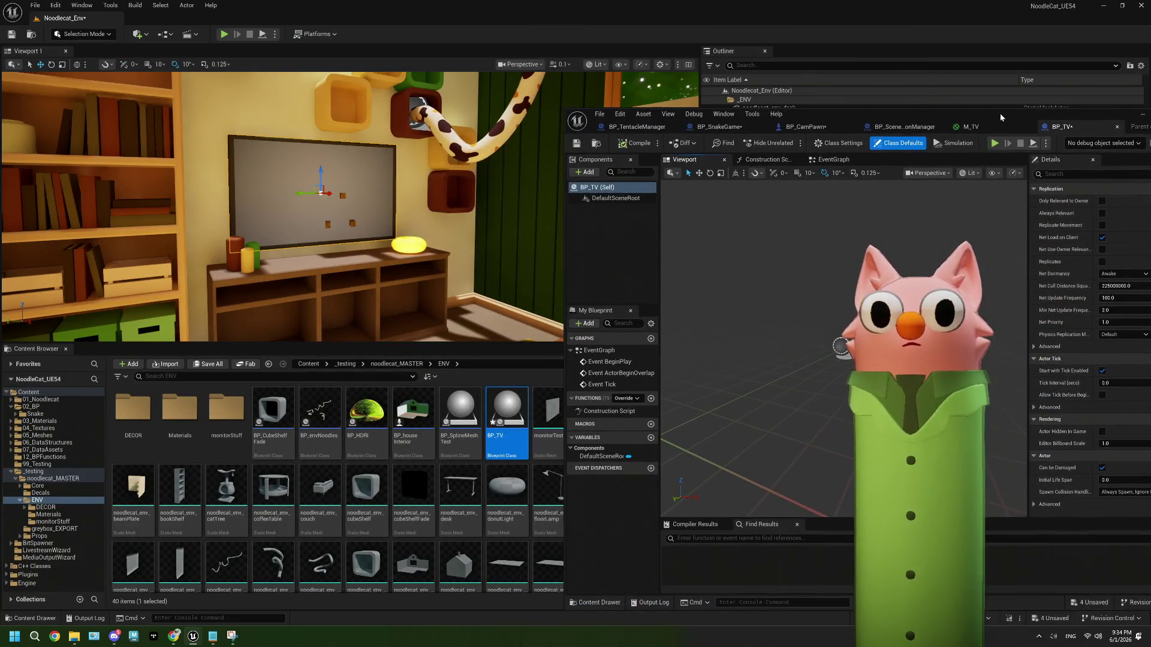
pyautogui.scroll(-1, 457, 505)
pyautogui.scroll(-1, 469, 525)
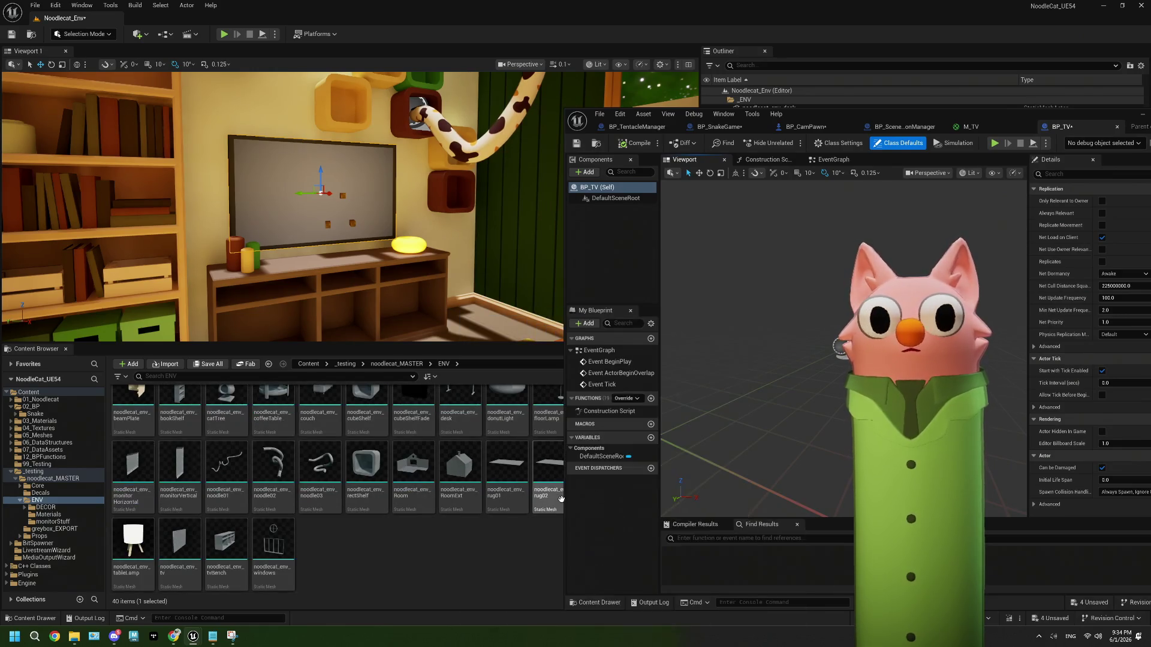
pyautogui.scroll(1, 469, 530)
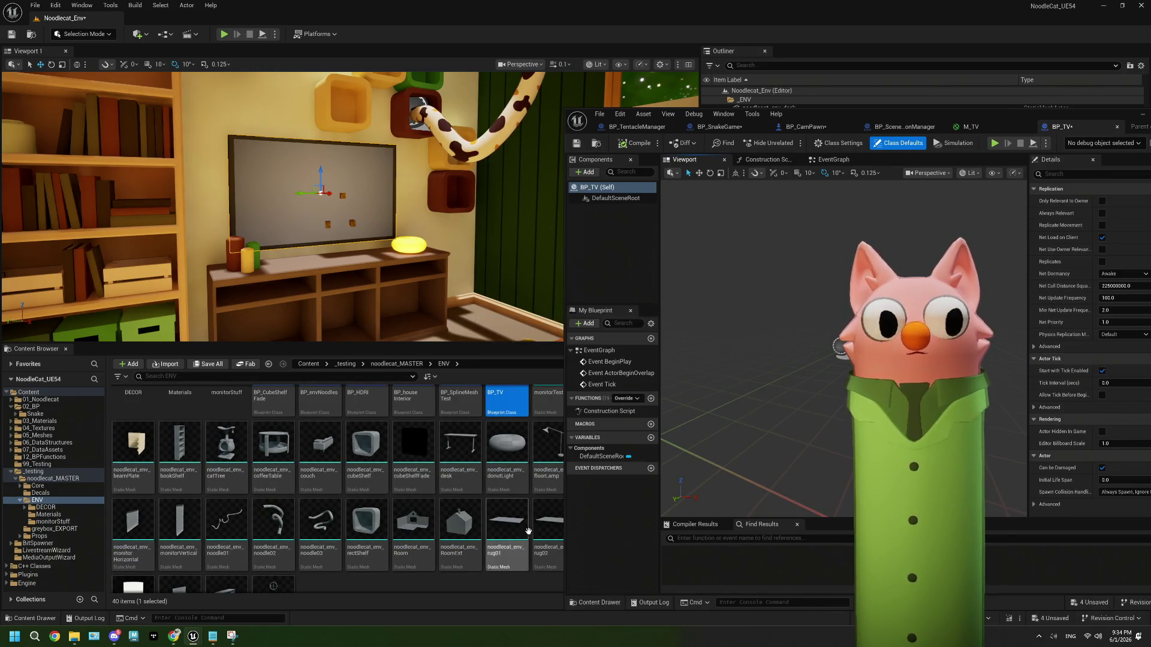
pyautogui.scroll(-1, 468, 547)
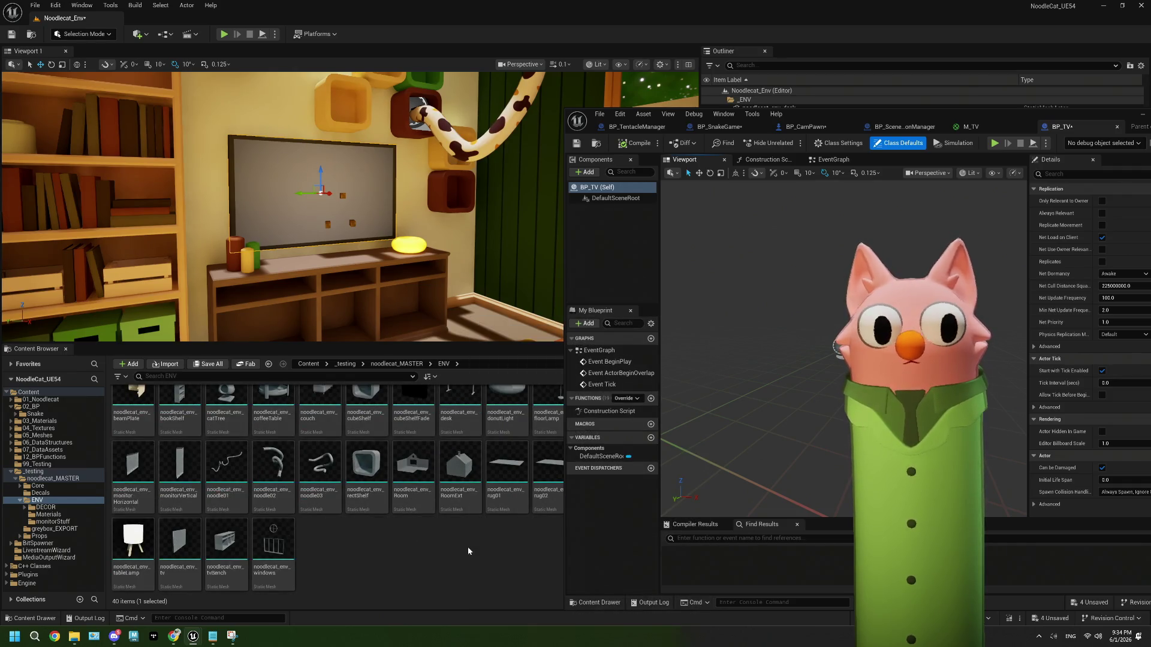
pyautogui.moveTo(184, 556)
pyautogui.mouseDown()
pyautogui.moveTo(257, 538)
pyautogui.moveTo(659, 243)
pyautogui.moveTo(617, 199)
pyautogui.mouseUp()
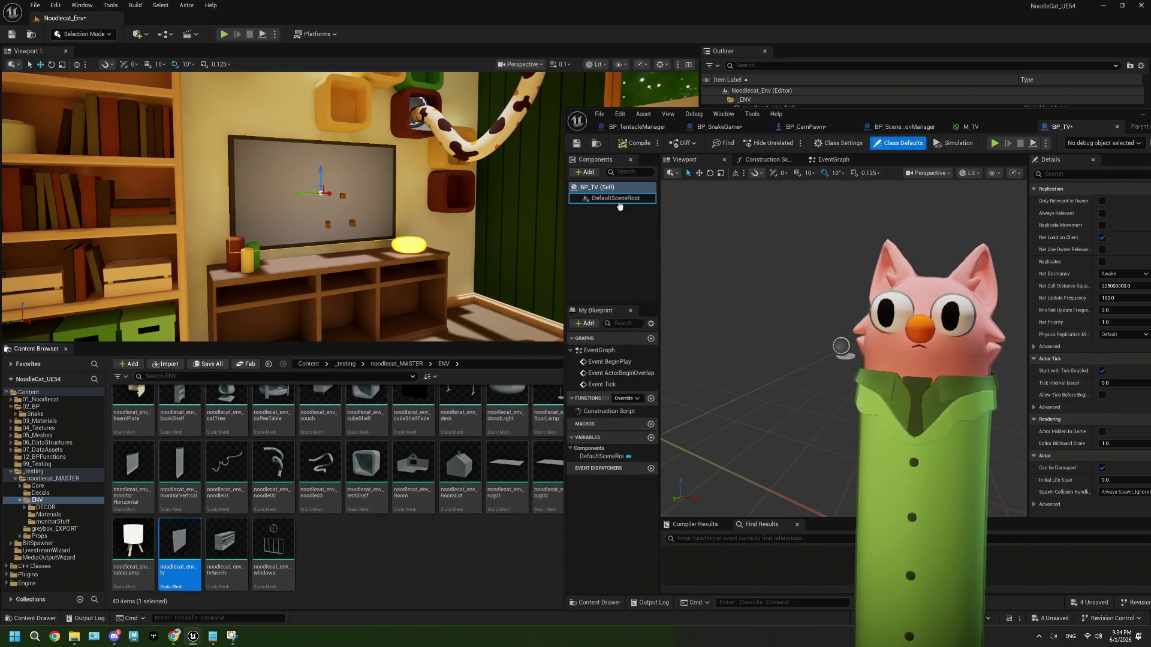
pyautogui.moveTo(1002, 113)
pyautogui.mouseDown()
pyautogui.moveTo(731, 243)
pyautogui.moveTo(438, 193)
pyautogui.moveTo(532, 171)
pyautogui.mouseUp()
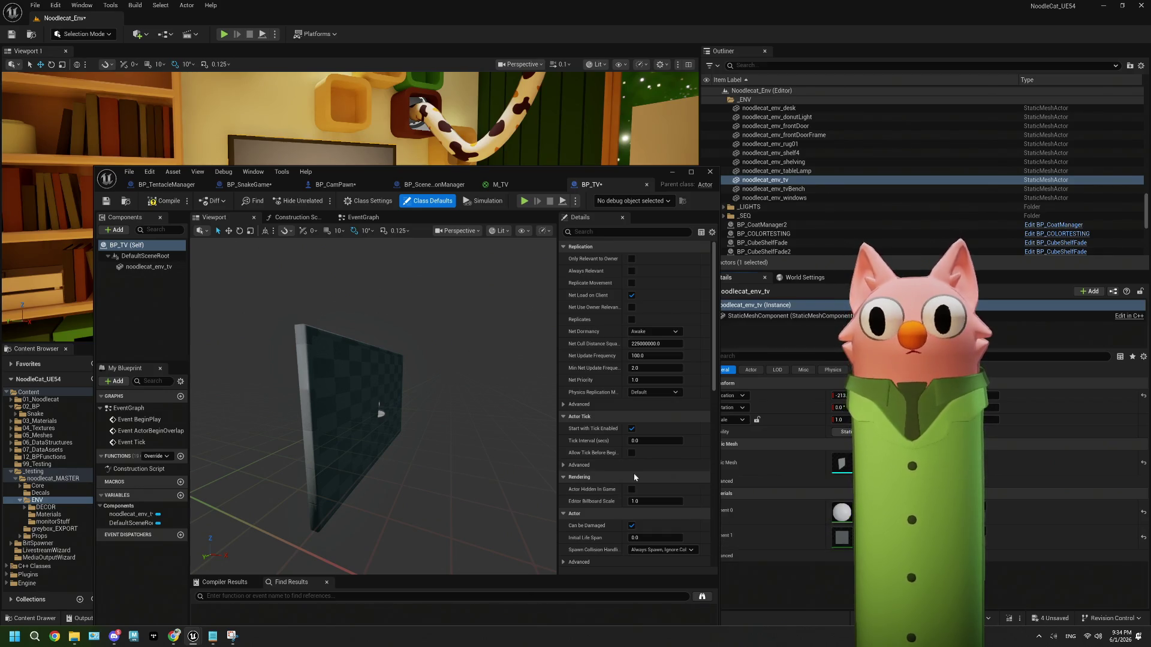
pyautogui.click(378, 414)
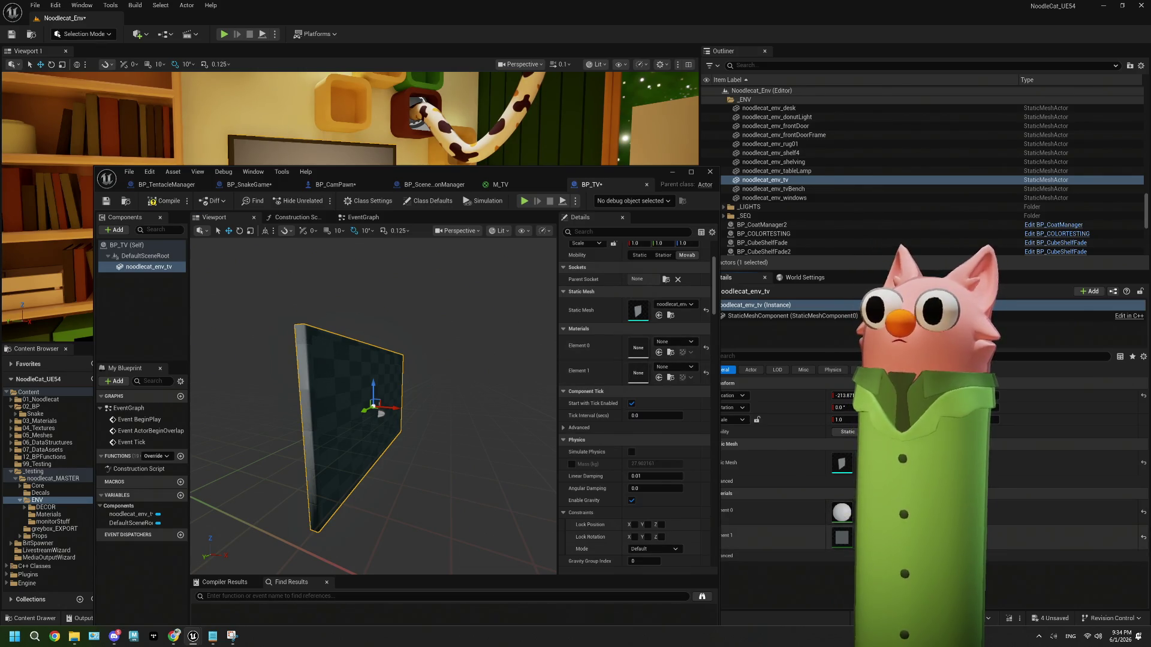
# Assign M_TV to material Element 0 and MI_TVBack to Element 1.
pyautogui.moveTo(465, 164)
pyautogui.mouseDown()
pyautogui.moveTo(795, 50)
pyautogui.moveTo(846, 51)
pyautogui.moveTo(196, 229)
pyautogui.mouseUp()
pyautogui.moveTo(506, 414)
pyautogui.mouseDown()
pyautogui.moveTo(385, 423)
pyautogui.moveTo(364, 413)
pyautogui.mouseUp()
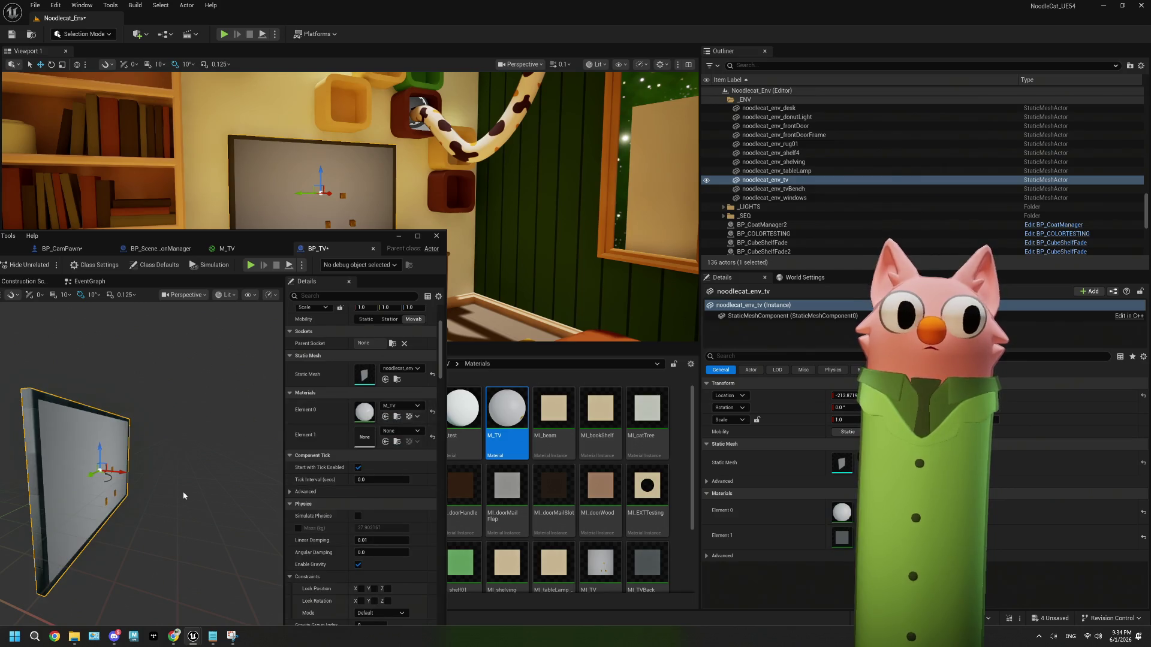
pyautogui.moveTo(161, 482); pyautogui.dragTo(163, 487)
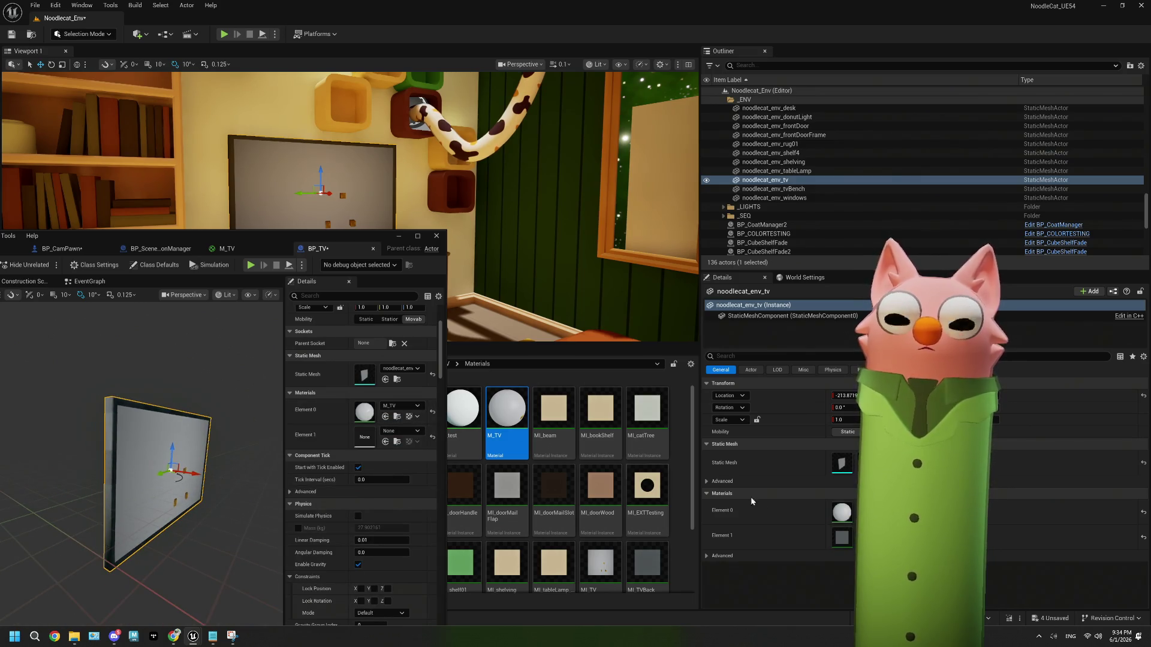
pyautogui.moveTo(647, 564)
pyautogui.mouseDown()
pyautogui.moveTo(373, 477)
pyautogui.moveTo(364, 437)
pyautogui.mouseUp()
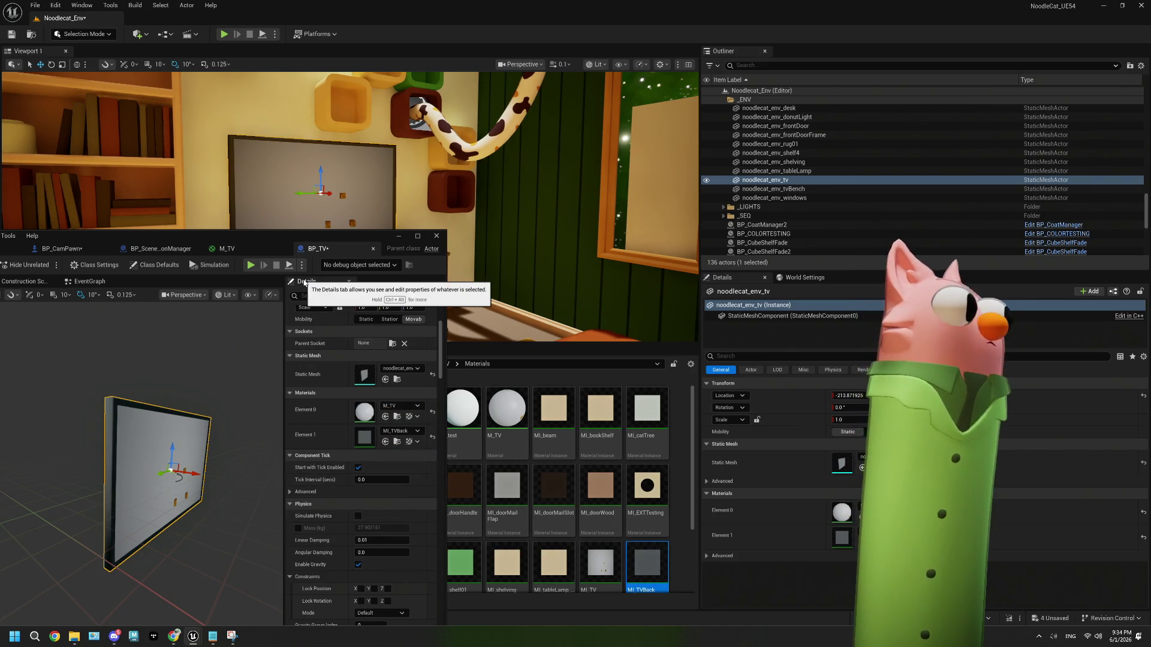
pyautogui.moveTo(258, 237); pyautogui.dragTo(540, 220)
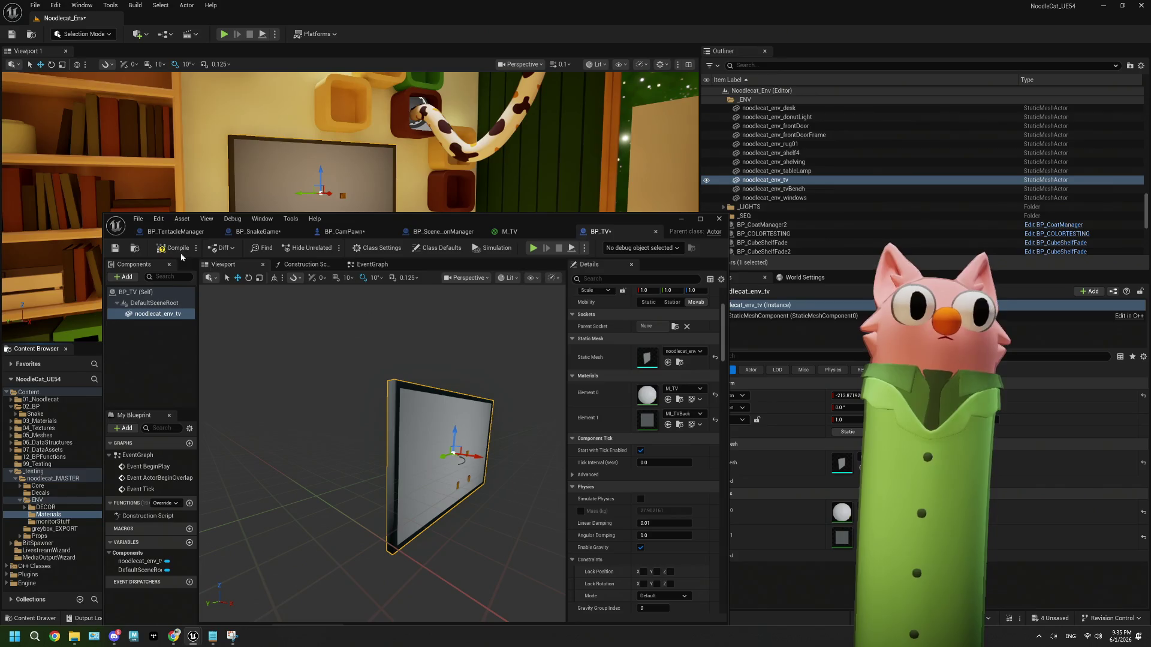
pyautogui.rightClick(813, 186)
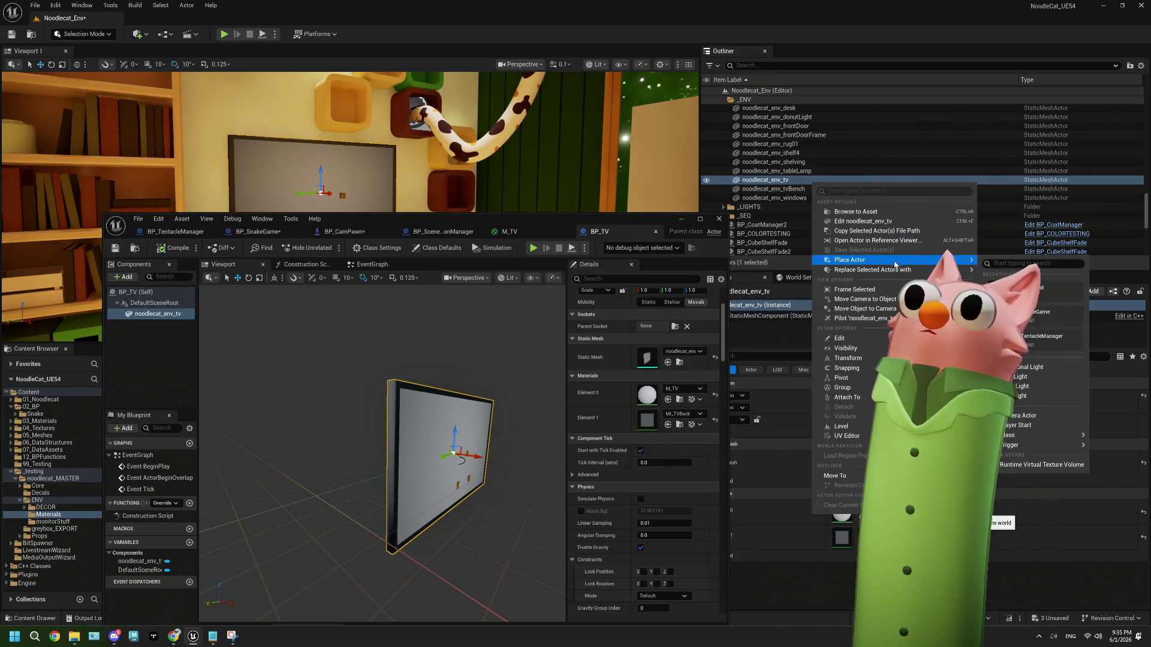
pyautogui.moveTo(899, 269)
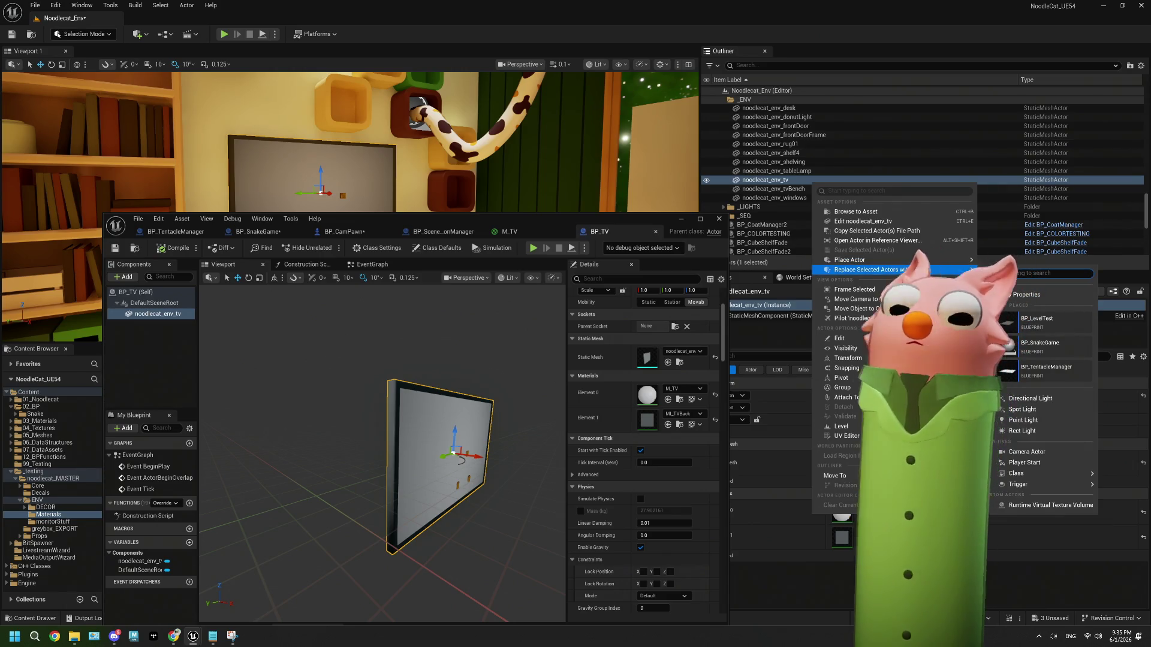
pyautogui.write('tv')
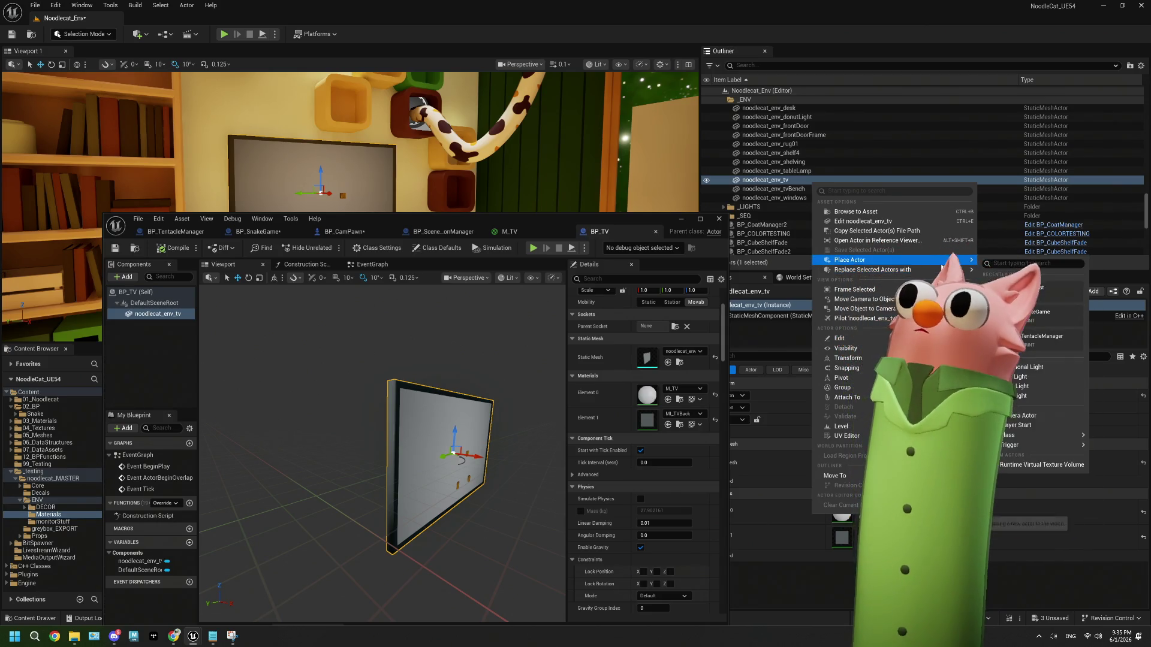
pyautogui.moveTo(959, 269)
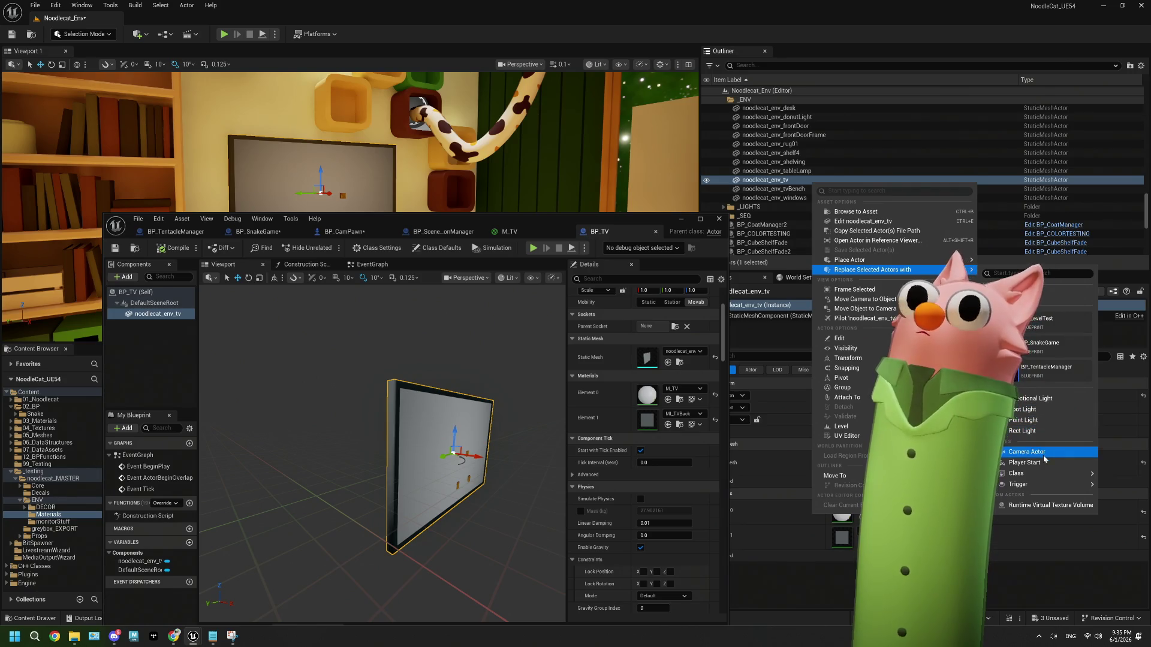
pyautogui.click(159, 254)
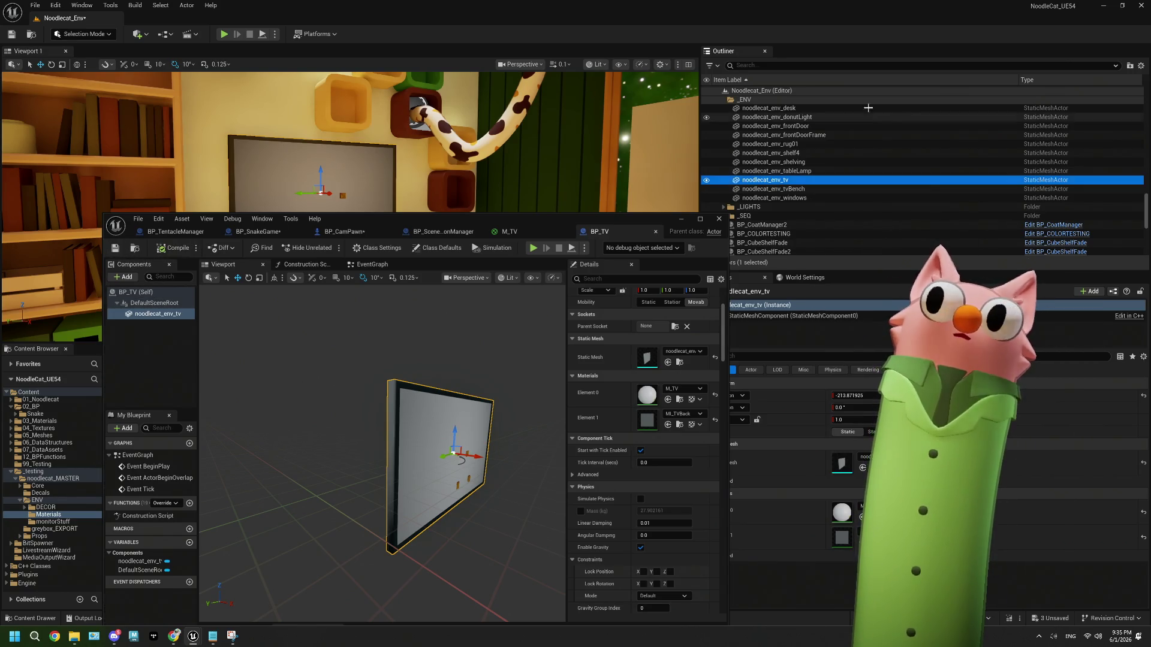
pyautogui.rightClick(801, 180)
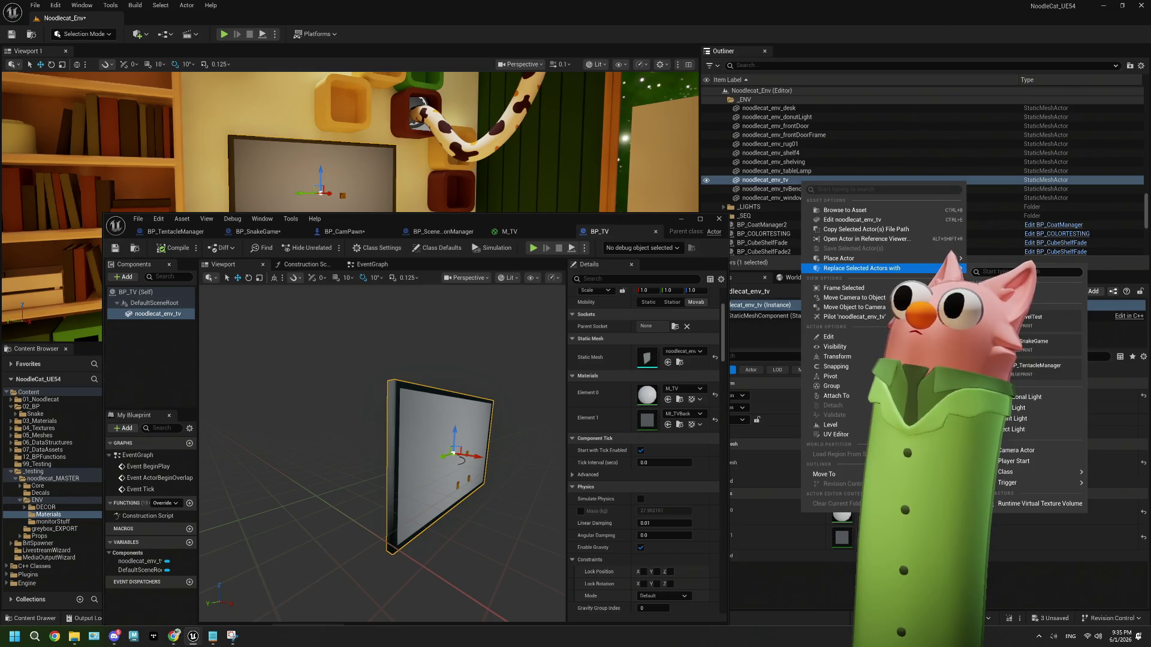
pyautogui.click(508, 259)
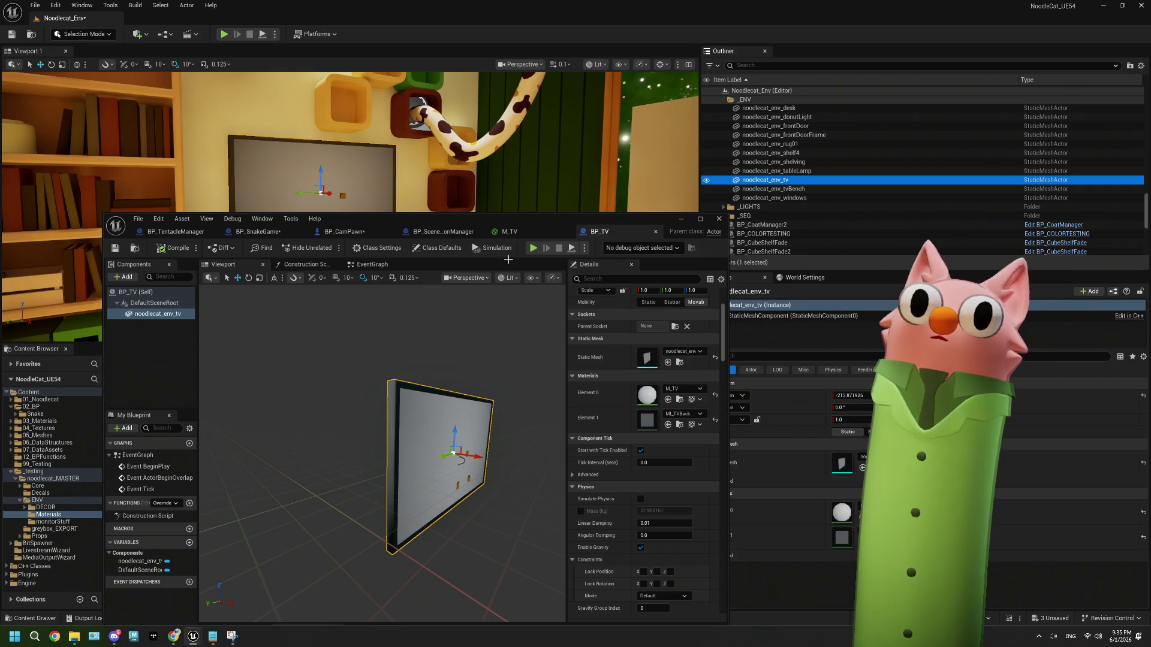
# Drag BP_TV from the ENV folder into the level over the TV.
pyautogui.moveTo(532, 219); pyautogui.dragTo(998, 221)
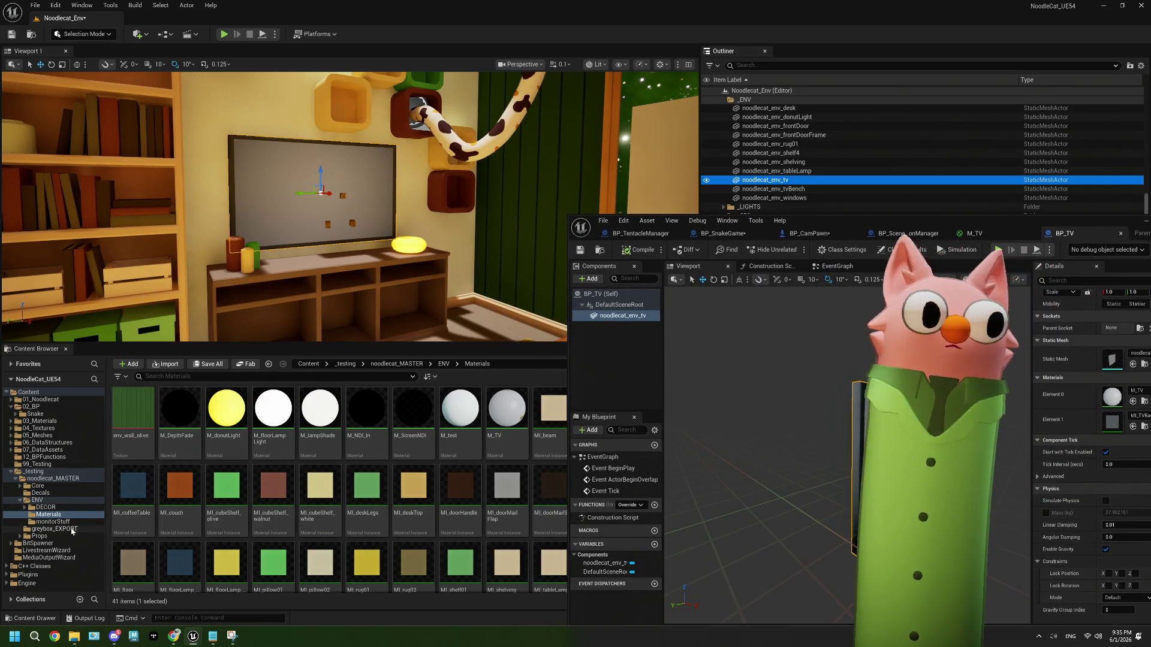
pyautogui.click(60, 502)
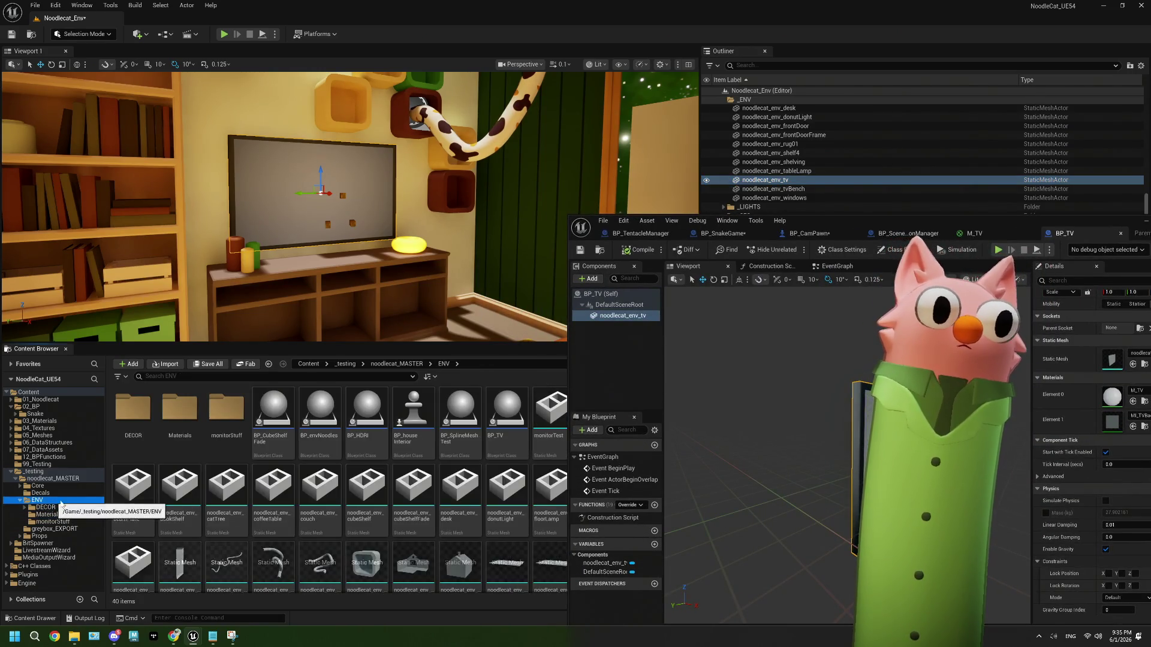
pyautogui.moveTo(507, 413)
pyautogui.mouseDown()
pyautogui.moveTo(282, 234)
pyautogui.moveTo(313, 185)
pyautogui.moveTo(323, 192)
pyautogui.mouseUp()
pyautogui.scroll(1, 753, 204)
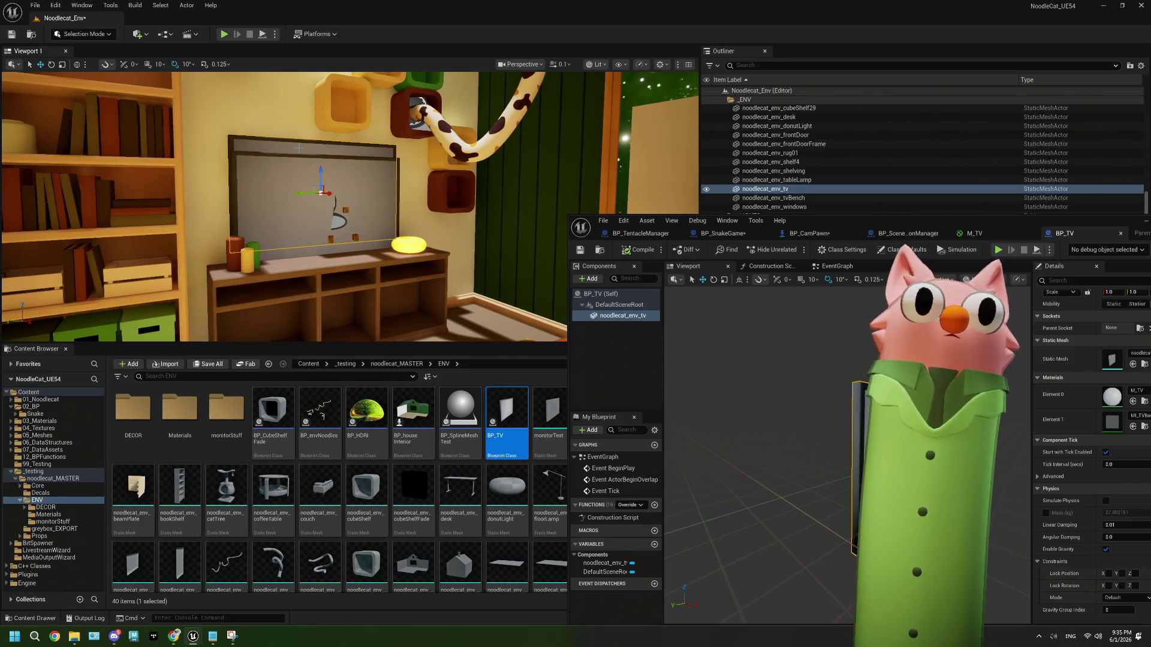
# Select the noodlecat_env_tv actor and raise it on the wall, undoing one stray move.
pyautogui.click(757, 189)
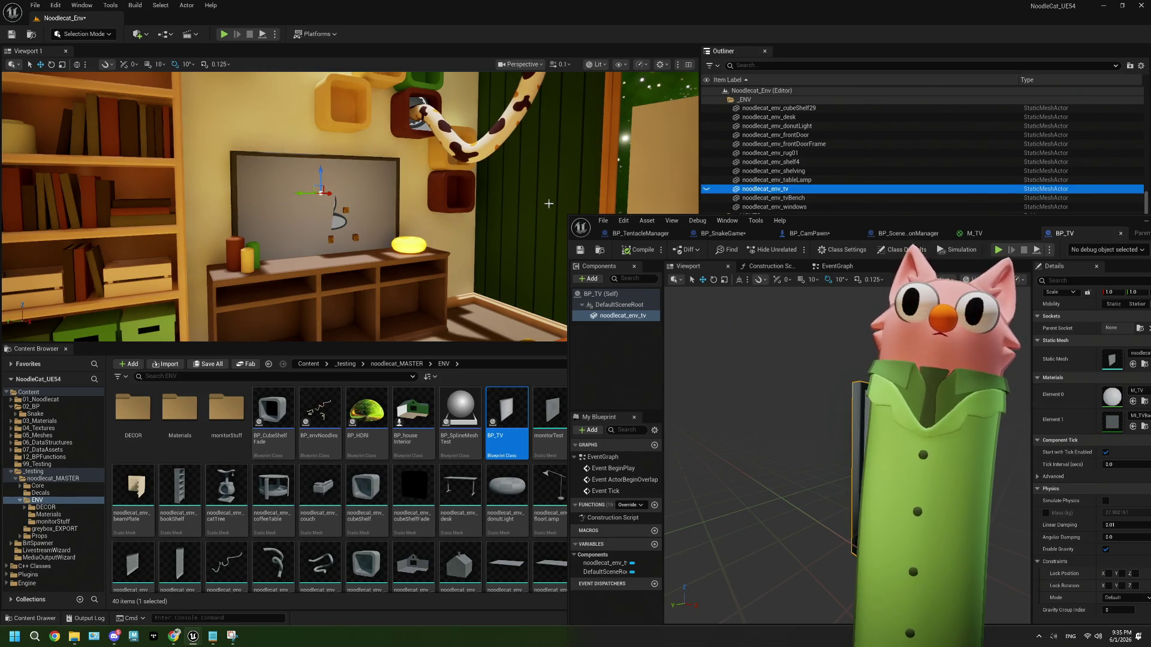
pyautogui.click(321, 173)
pyautogui.hotkey('ctrl', 'z')
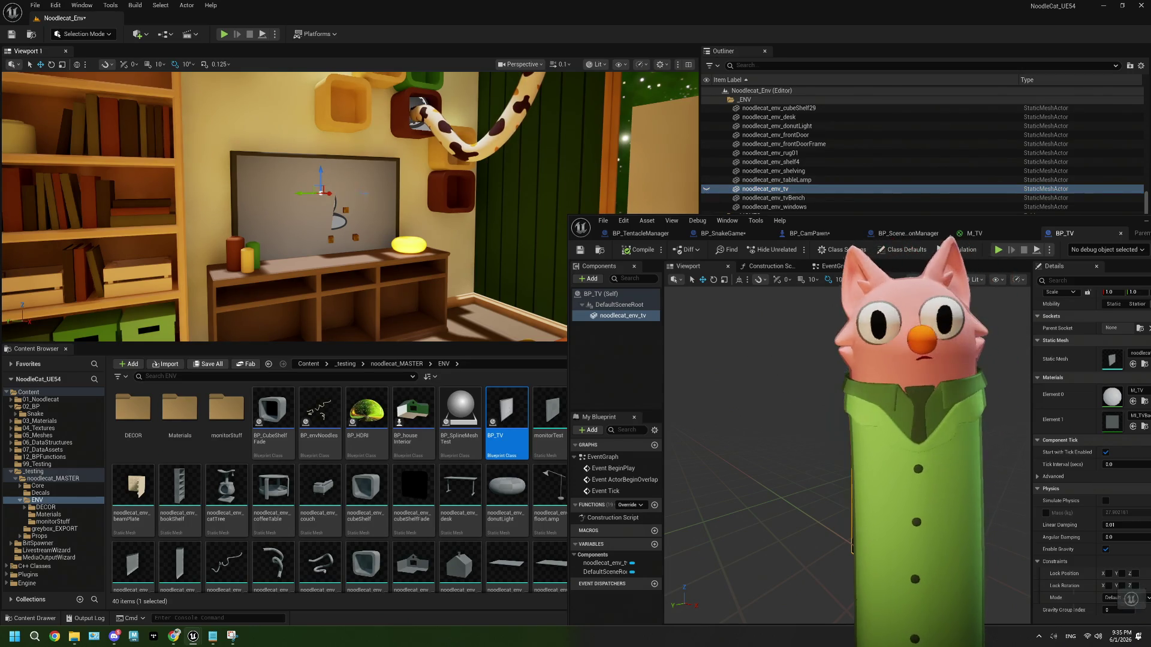
pyautogui.moveTo(325, 182)
pyautogui.mouseDown()
pyautogui.moveTo(323, 165)
pyautogui.moveTo(418, 261)
pyautogui.mouseUp()
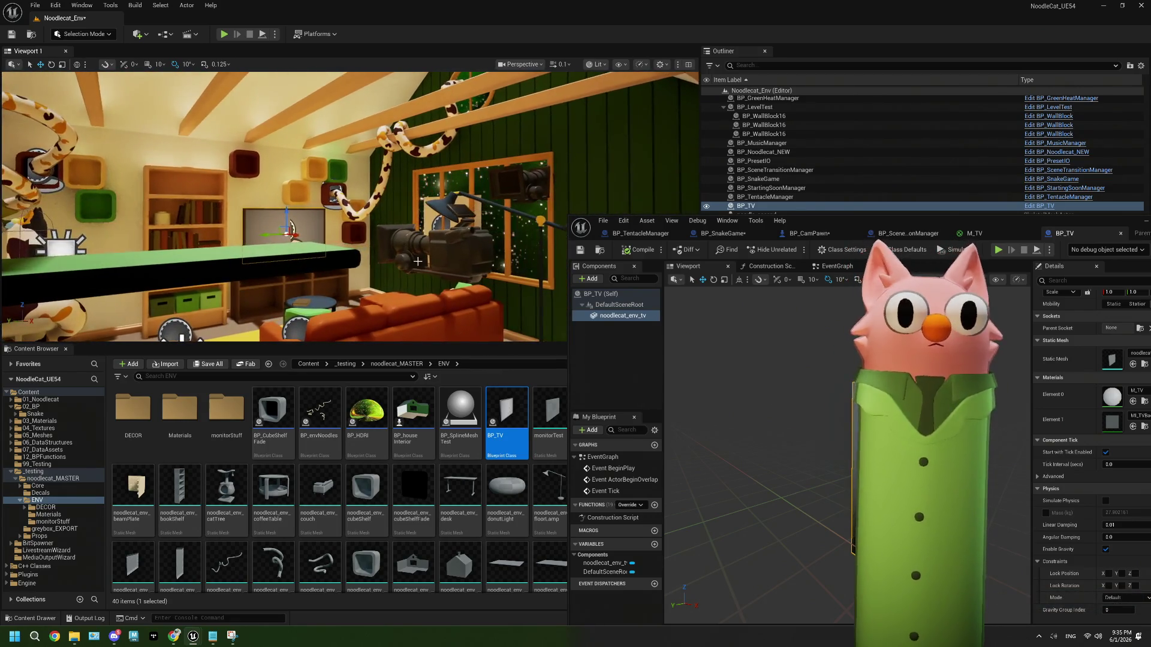
# Check the camera view, nudge BP_TV left to match the wall TV, and save the level.
pyautogui.click(418, 261)
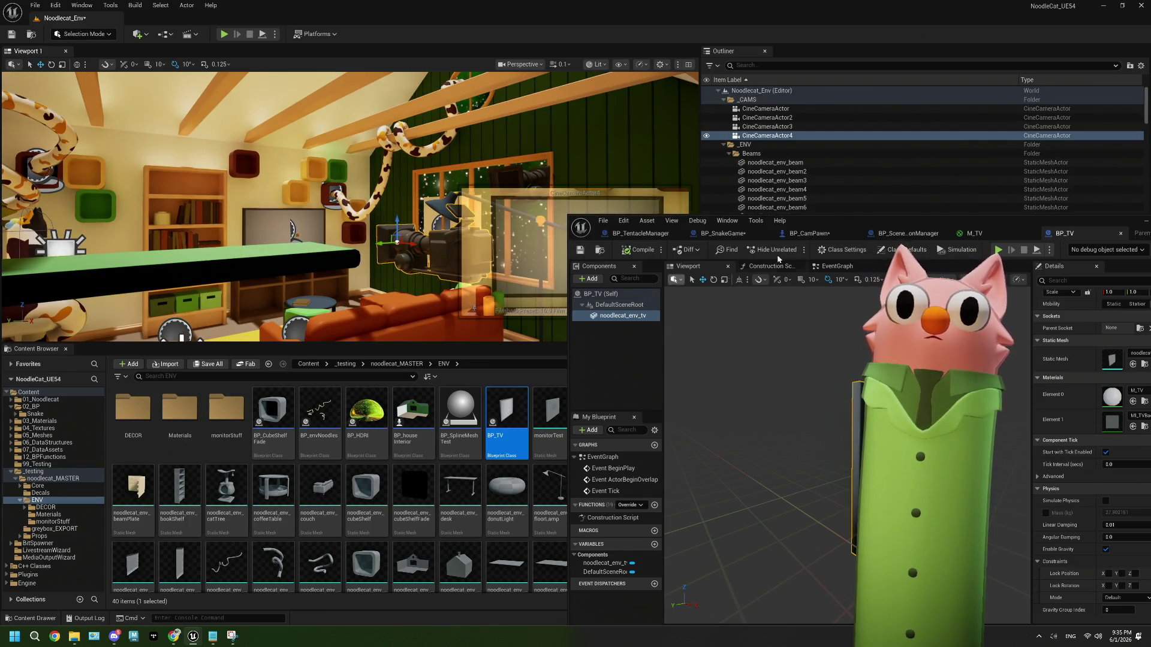
pyautogui.moveTo(827, 223); pyautogui.dragTo(750, 386)
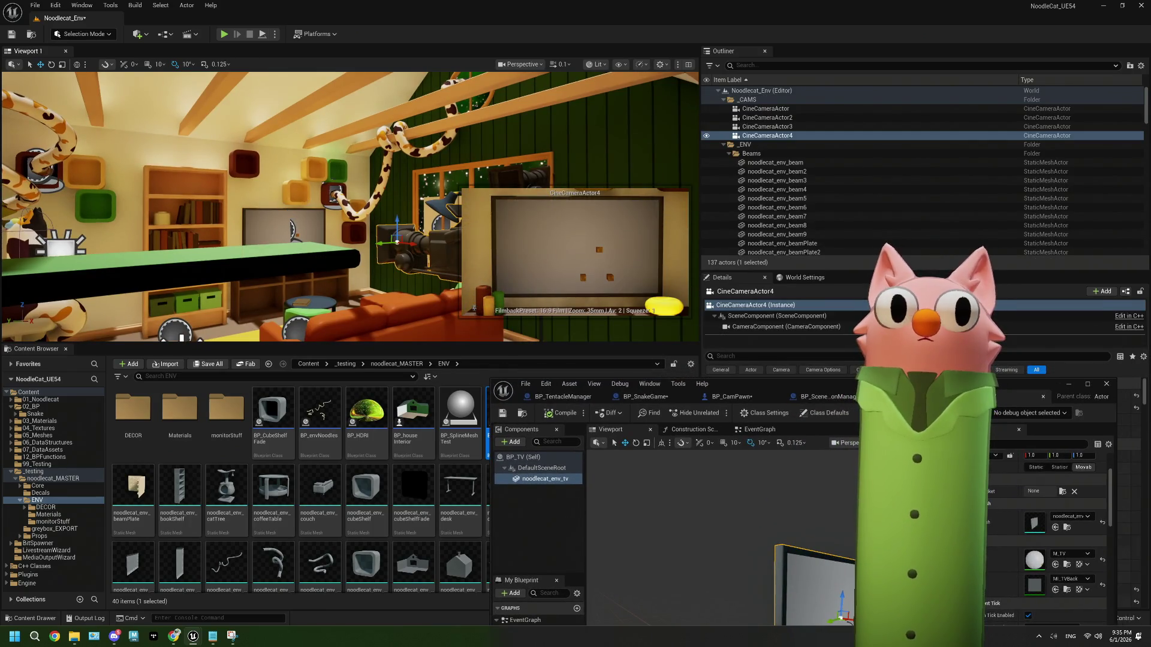
pyautogui.click(271, 235)
pyautogui.moveTo(266, 236); pyautogui.dragTo(264, 236)
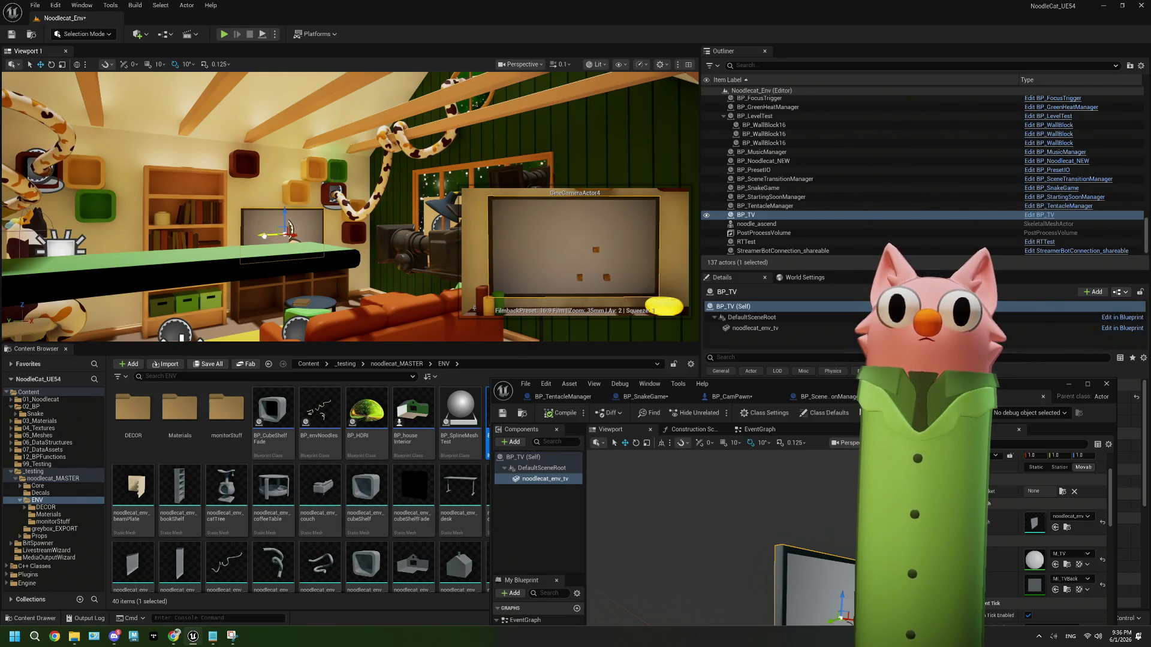
pyautogui.scroll(6, 350, 230)
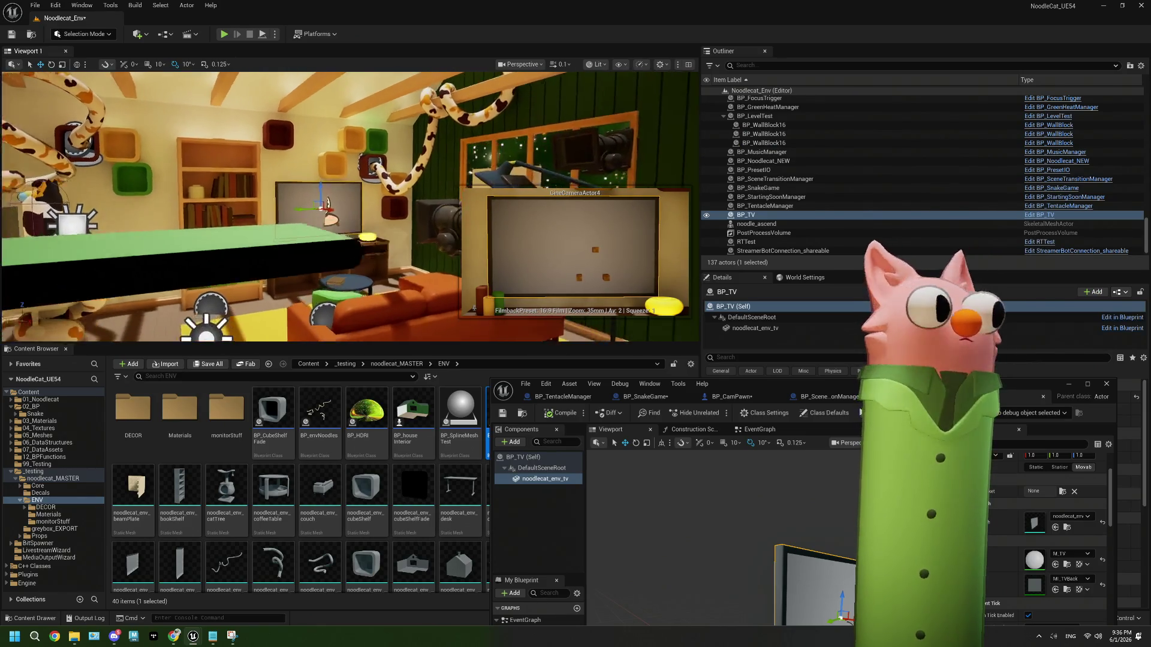
pyautogui.scroll(4, 351, 230)
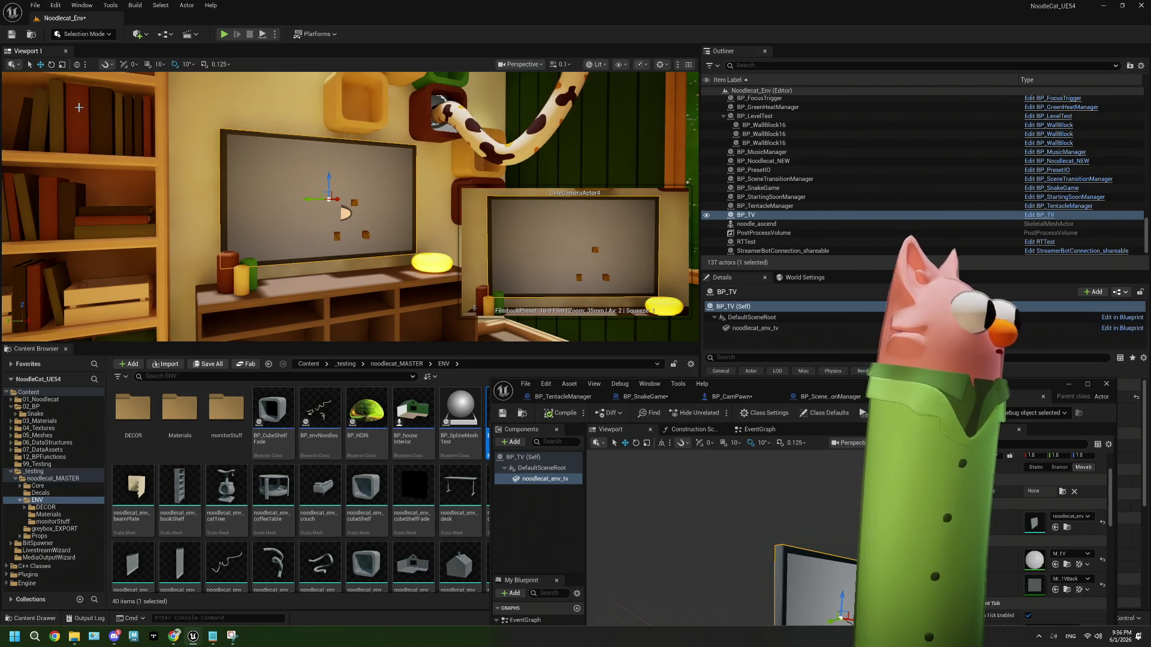
pyautogui.click(12, 34)
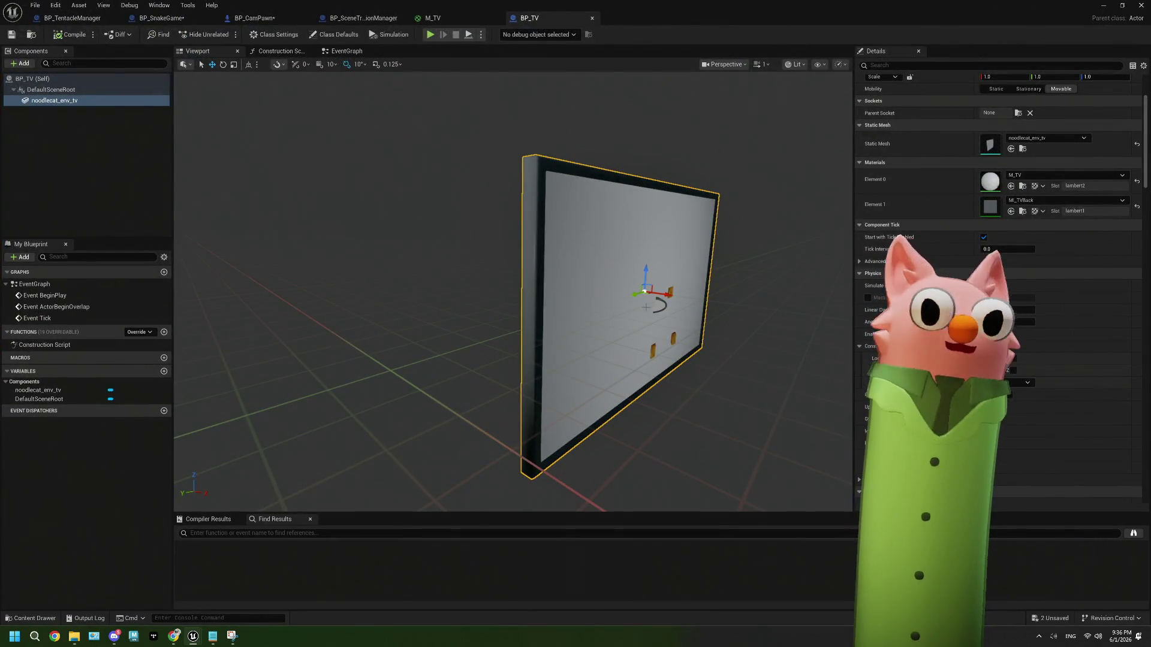
# On BeginPlay, create a dynamic material instance for the TV mesh using M_TV as source.
pyautogui.moveTo(699, 375); pyautogui.dragTo(629, 368)
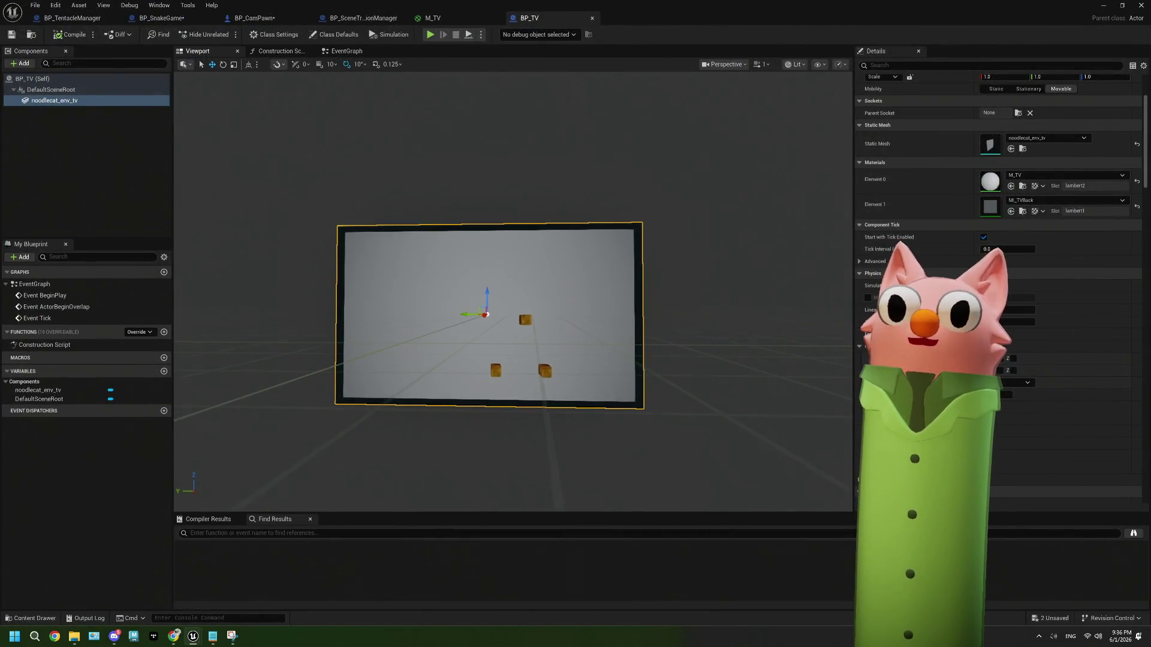
pyautogui.click(345, 53)
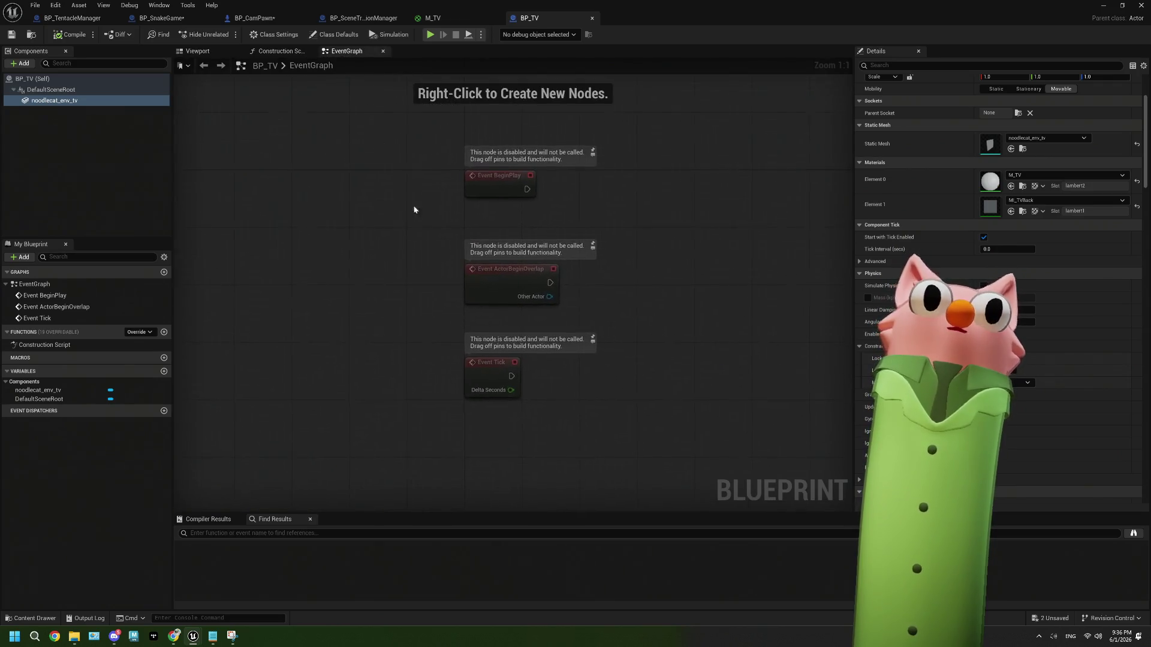
pyautogui.moveTo(54, 100)
pyautogui.mouseDown()
pyautogui.moveTo(456, 144)
pyautogui.moveTo(567, 211)
pyautogui.mouseUp()
pyautogui.write('dyn ma')
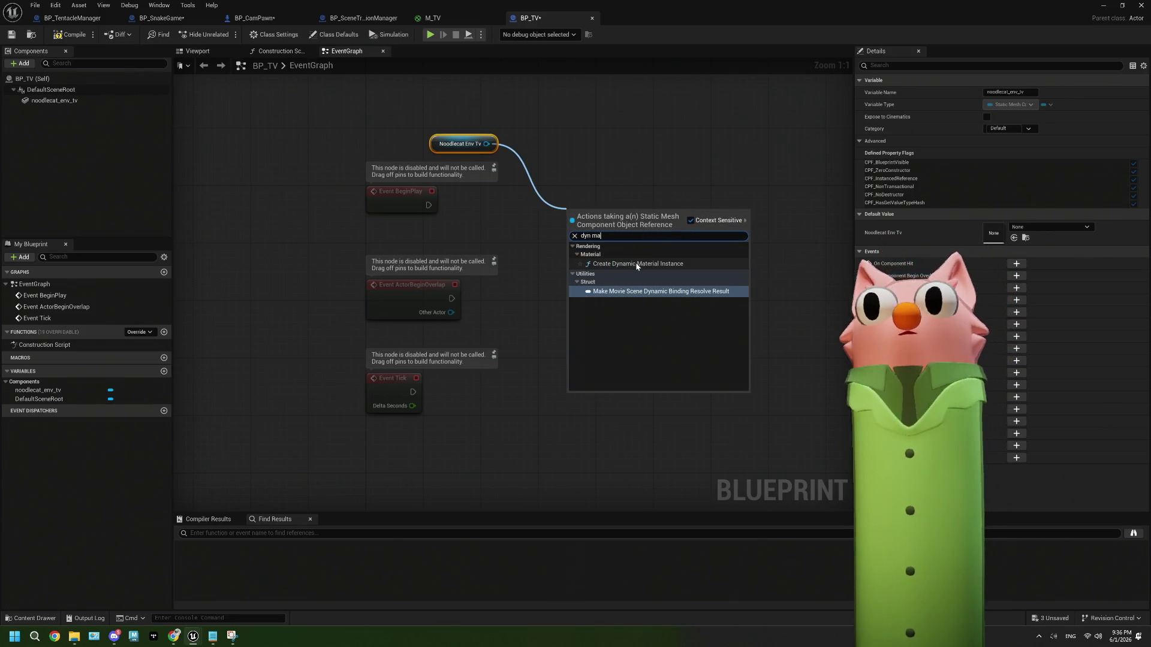
pyautogui.click(637, 264)
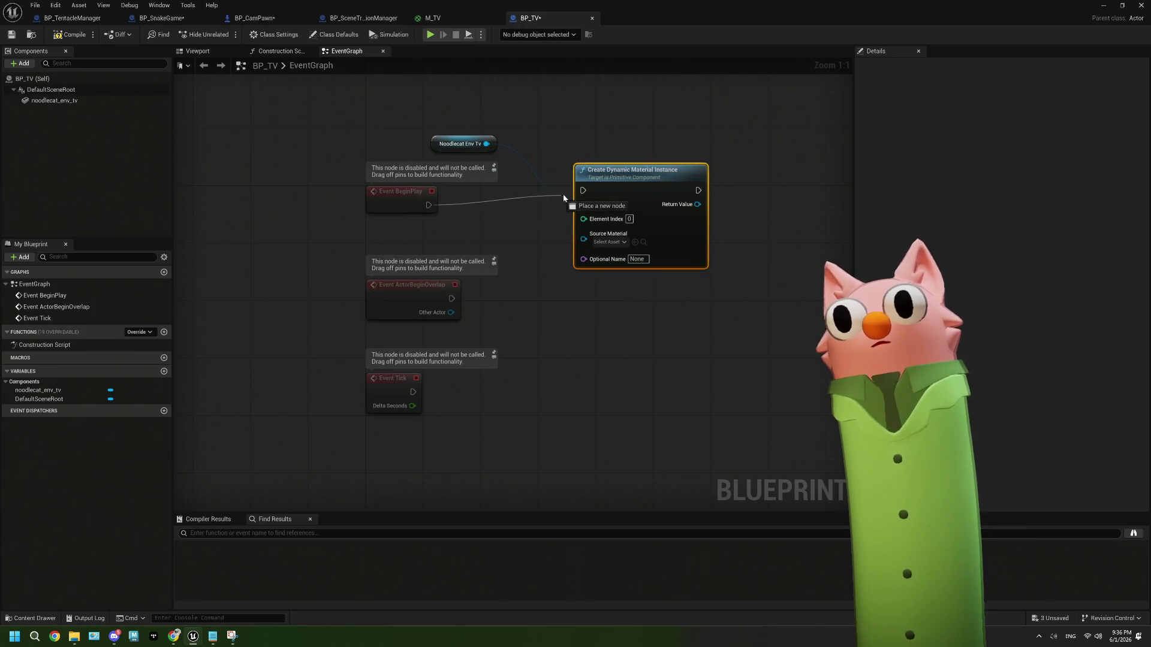
pyautogui.moveTo(587, 192); pyautogui.dragTo(584, 190)
pyautogui.click(79, 103)
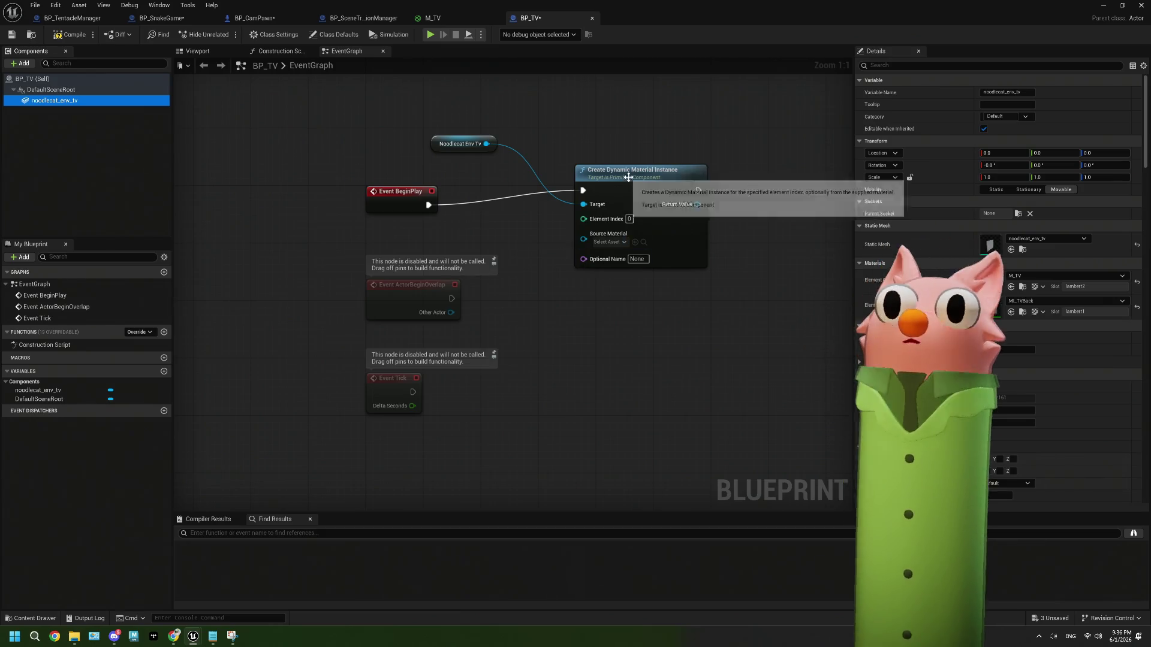
pyautogui.moveTo(624, 171); pyautogui.dragTo(586, 178)
pyautogui.click(579, 249)
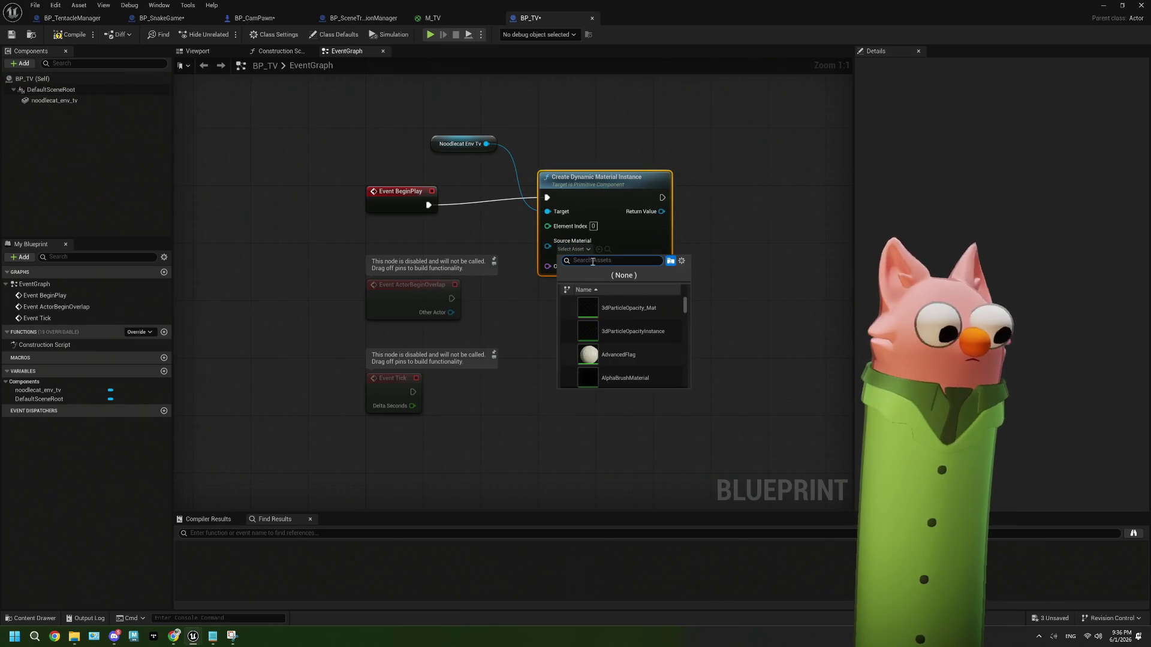
pyautogui.click(629, 355)
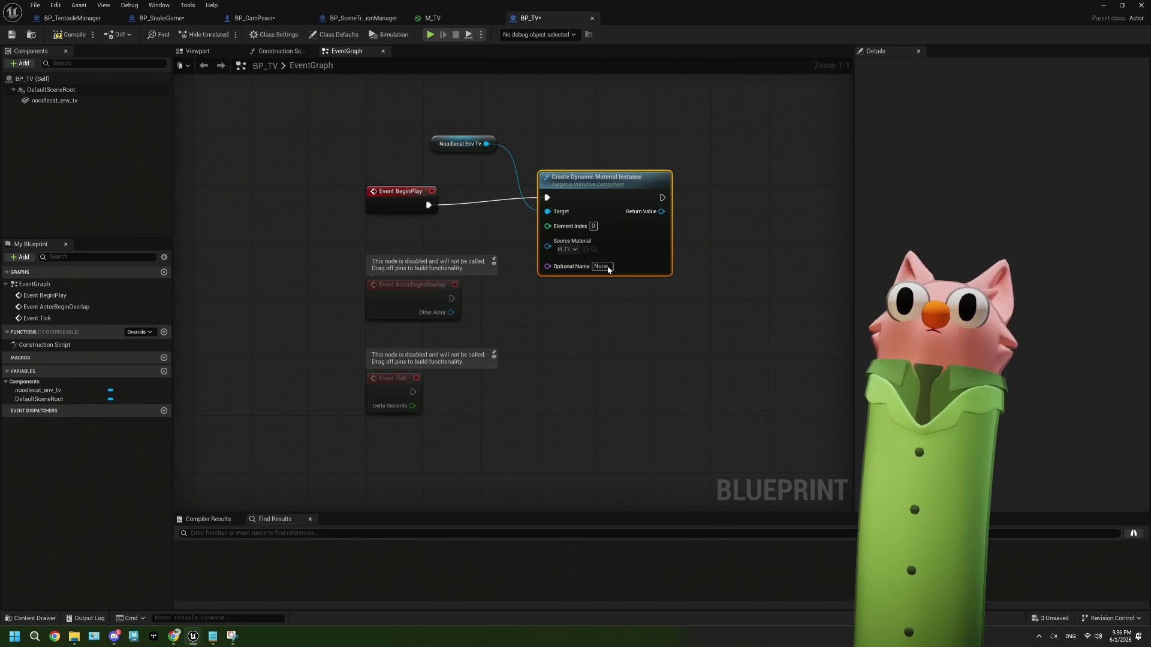
pyautogui.moveTo(598, 188); pyautogui.dragTo(599, 196)
# Promote the material instance's Return Value to a new variable named TV DynMat.
pyautogui.moveTo(476, 150); pyautogui.dragTo(448, 157)
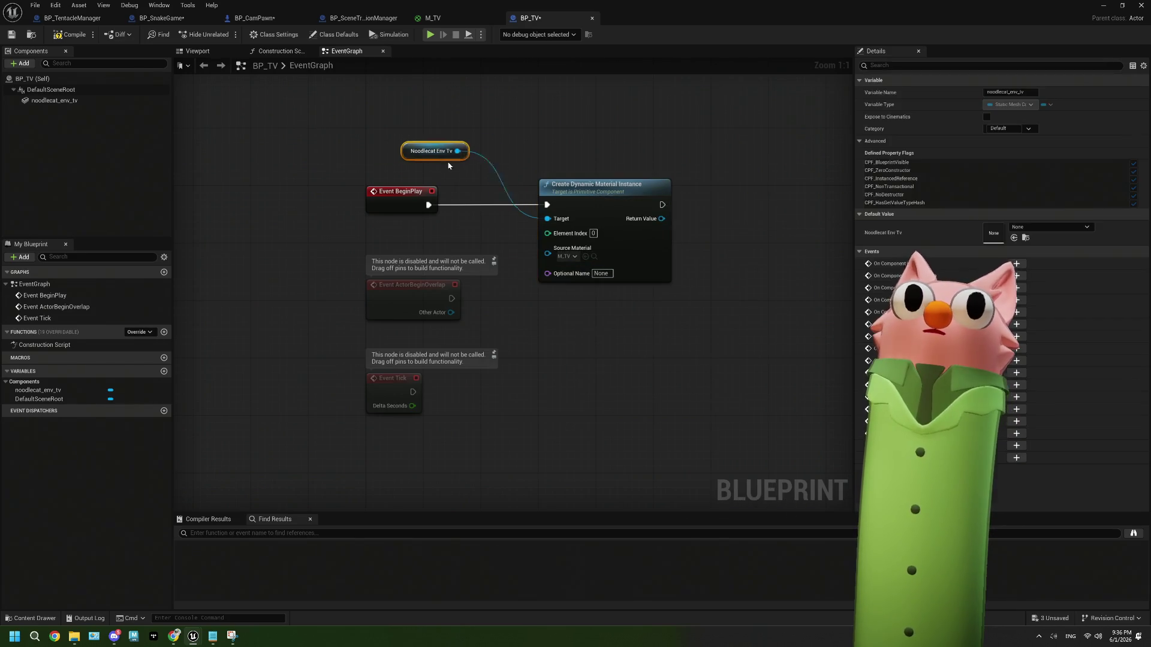
pyautogui.click(594, 184)
pyautogui.moveTo(530, 212)
pyautogui.mouseDown()
pyautogui.moveTo(591, 205)
pyautogui.moveTo(585, 219)
pyautogui.mouseUp()
pyautogui.click(643, 284)
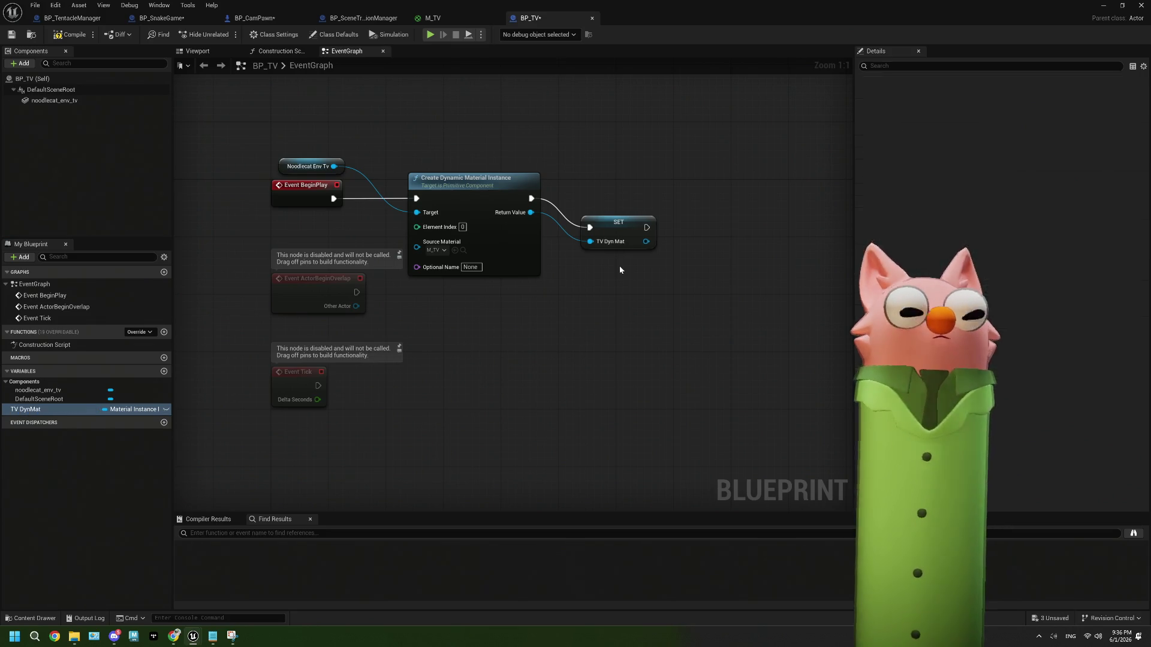
pyautogui.write('t')
pyautogui.click(614, 223)
# Delete the unused disabled overlap and tick event nodes.
pyautogui.moveTo(552, 294); pyautogui.dragTo(606, 263)
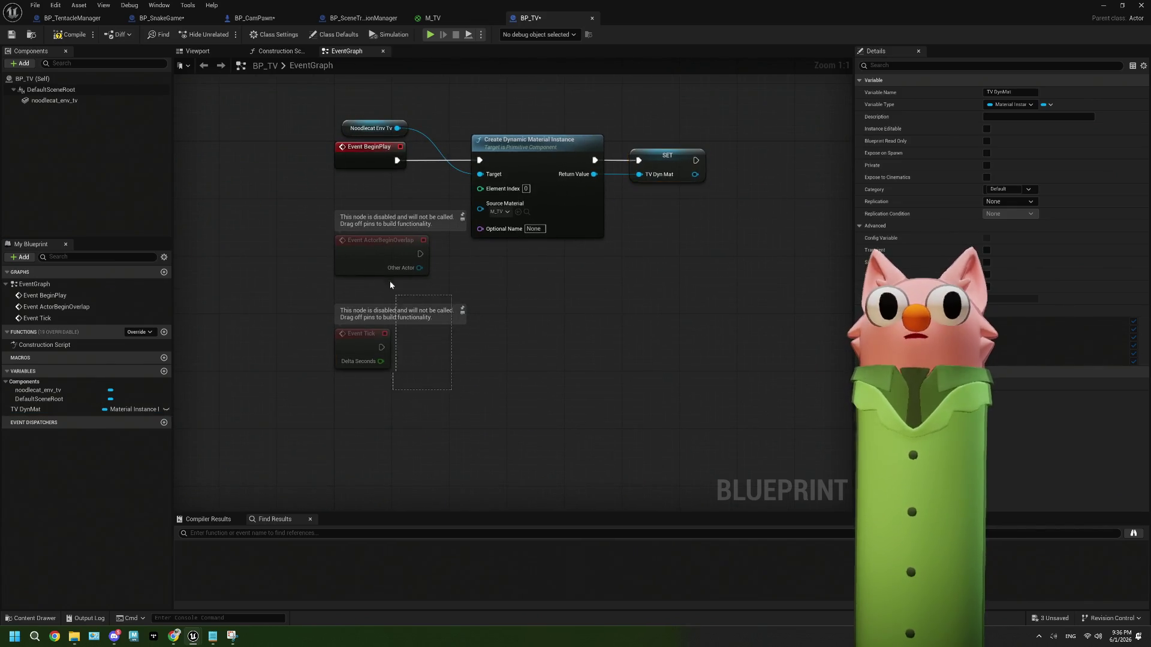
pyautogui.moveTo(390, 281); pyautogui.dragTo(360, 335)
pyautogui.press('Delete')
pyautogui.moveTo(474, 319); pyautogui.dragTo(408, 326)
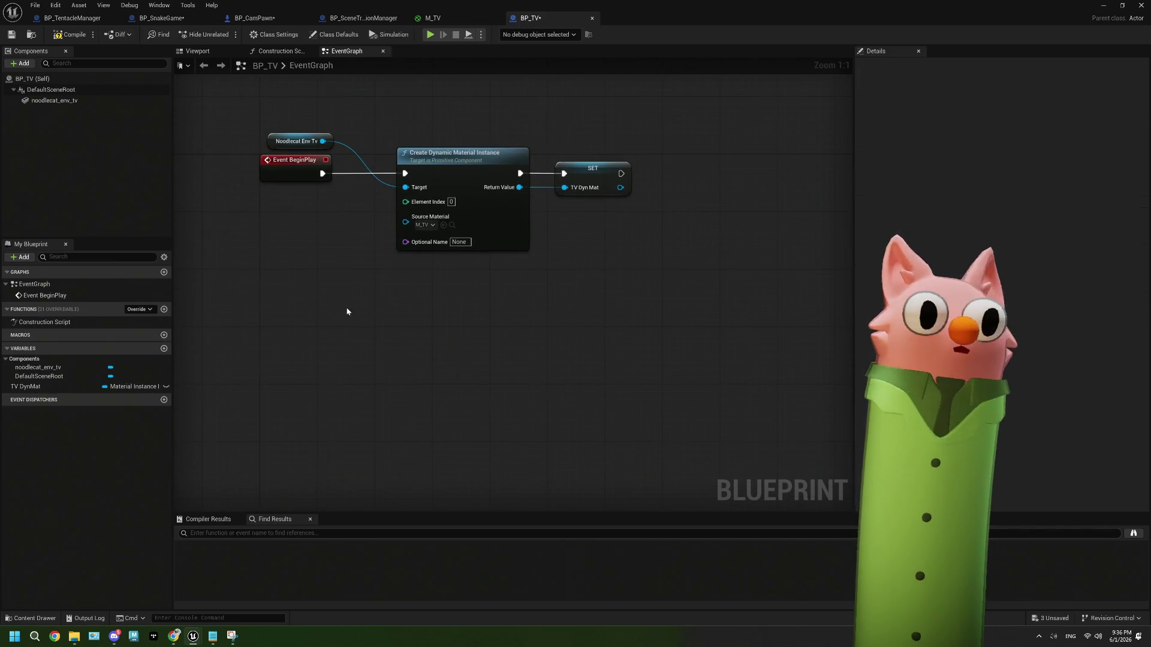
# Add a custom event 'TV On' and a duplicate renamed 'TV Off'.
pyautogui.rightClick(347, 312)
pyautogui.write('cus')
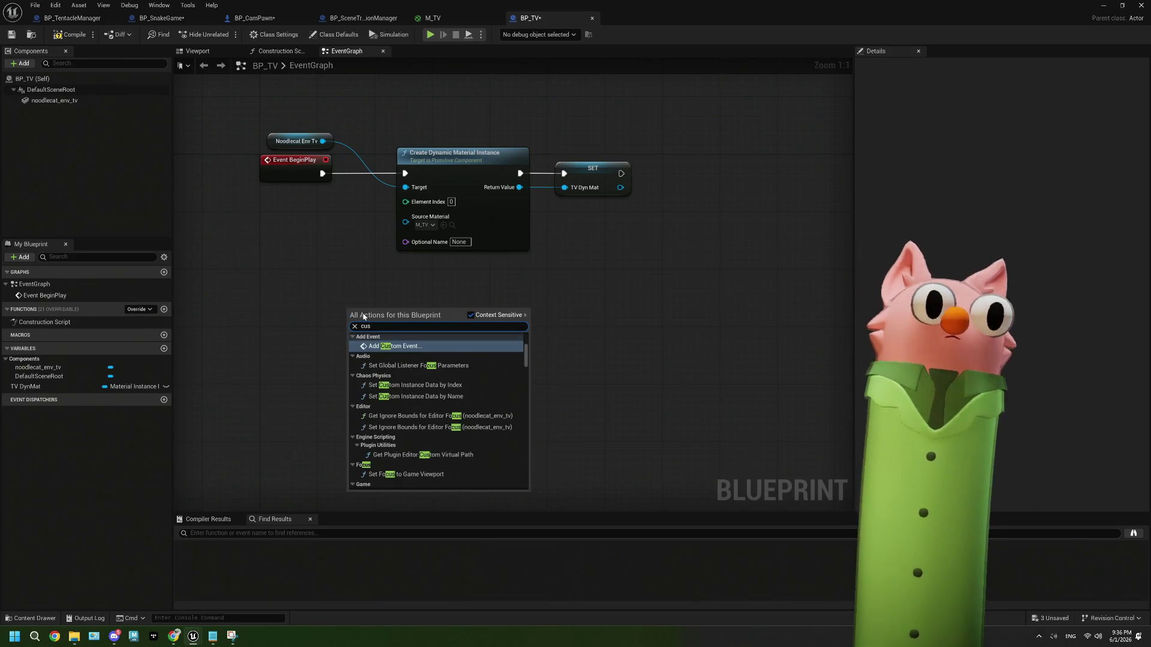
pyautogui.click(399, 347)
pyautogui.write('TV On')
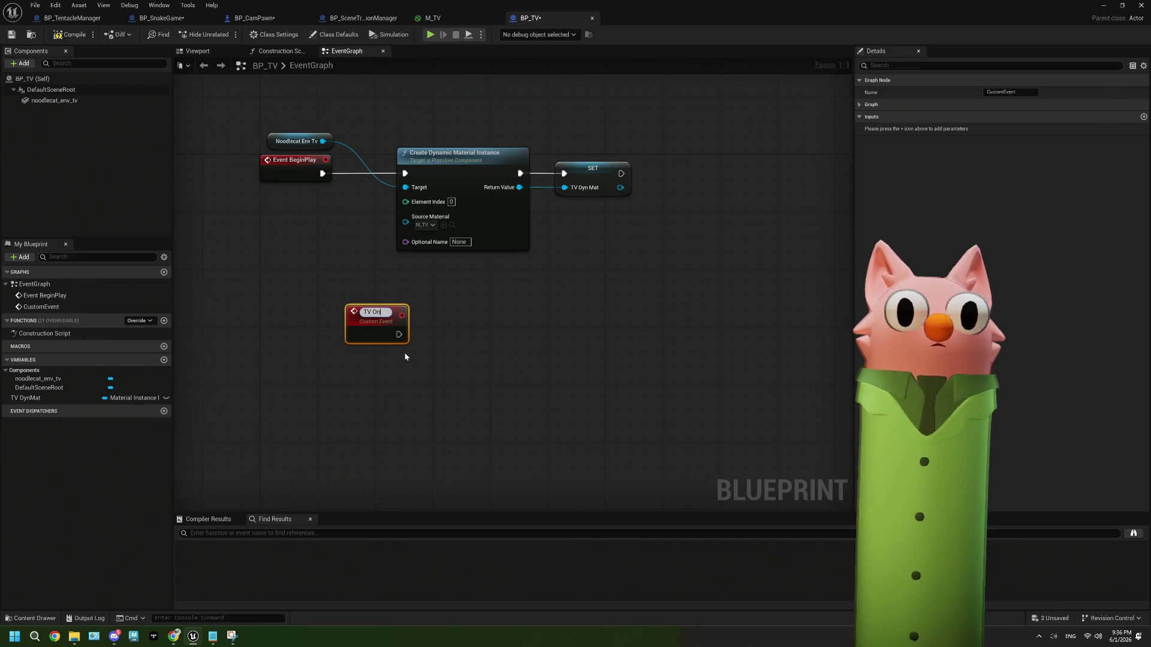
pyautogui.press('Return')
pyautogui.moveTo(375, 322)
pyautogui.mouseDown()
pyautogui.moveTo(261, 328)
pyautogui.moveTo(292, 333)
pyautogui.mouseUp()
pyautogui.moveTo(336, 376); pyautogui.dragTo(321, 335)
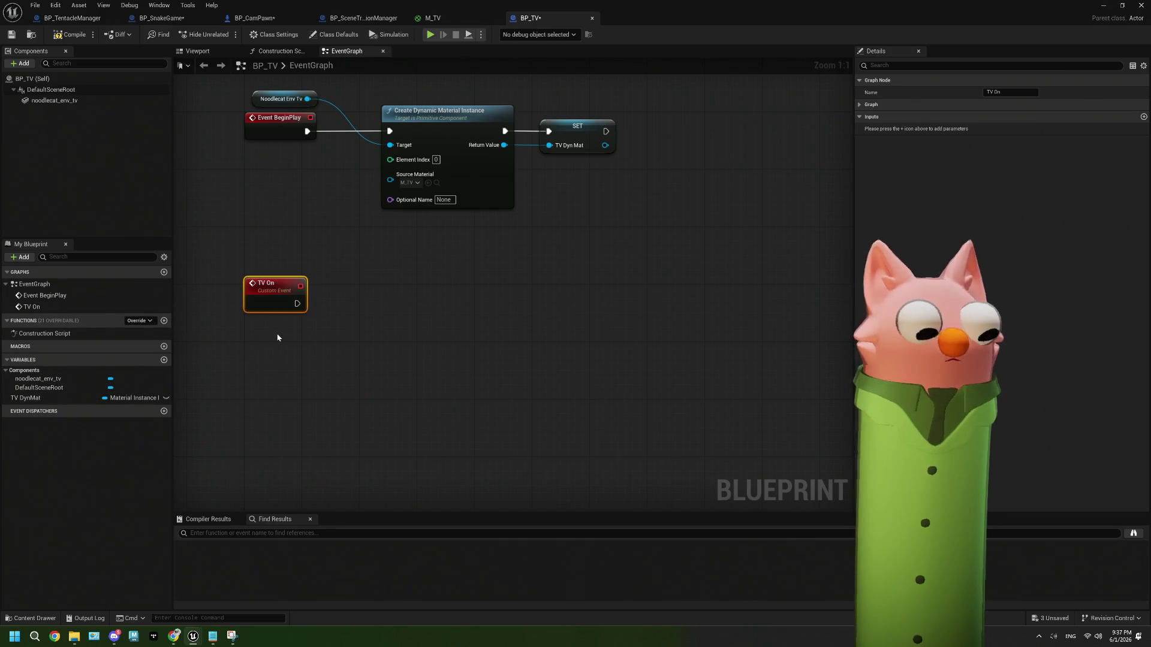
pyautogui.hotkey('ctrl', 'c')
pyautogui.hotkey('ctrl', 'v')
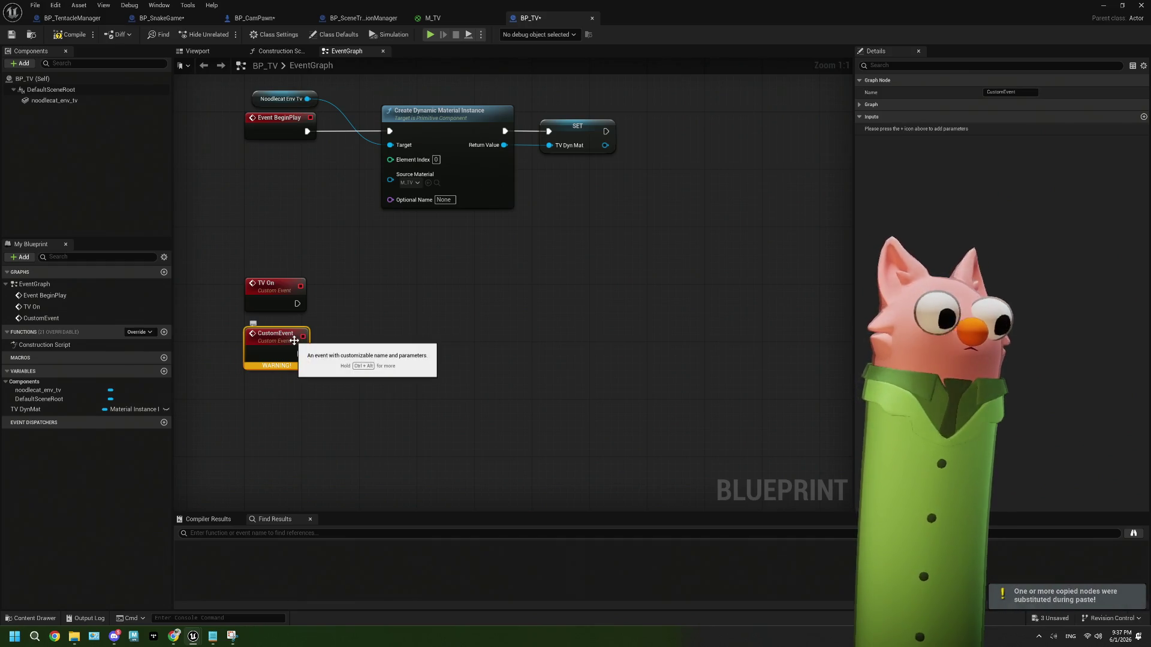
pyautogui.write('TV O')
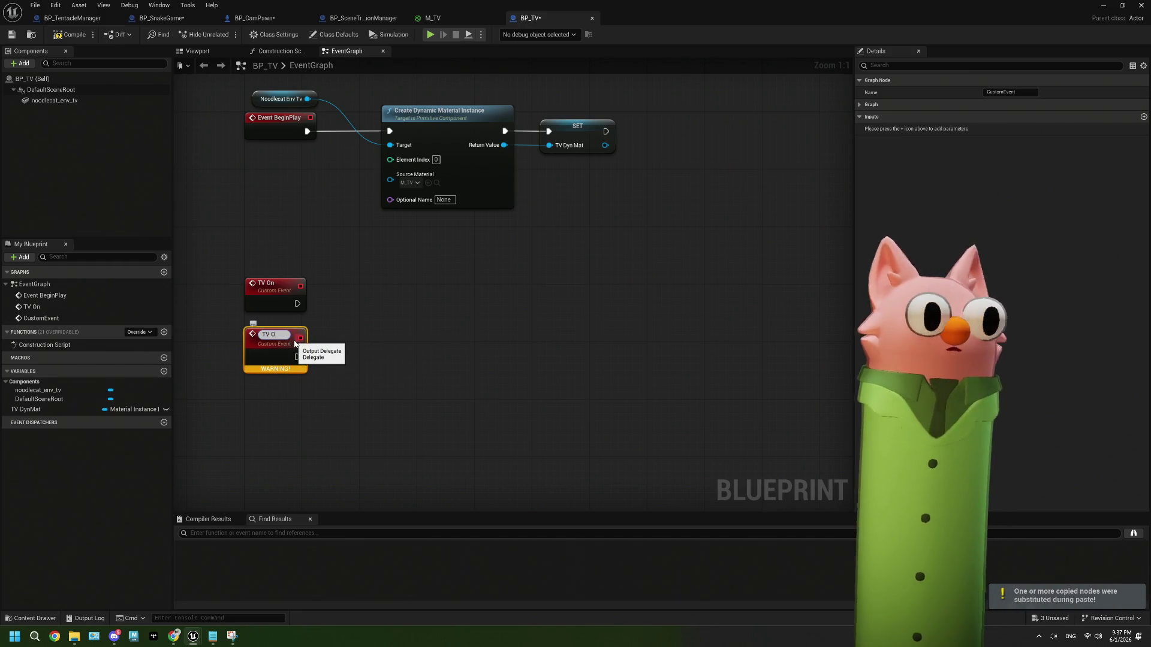
pyautogui.write('ff')
pyautogui.click(371, 389)
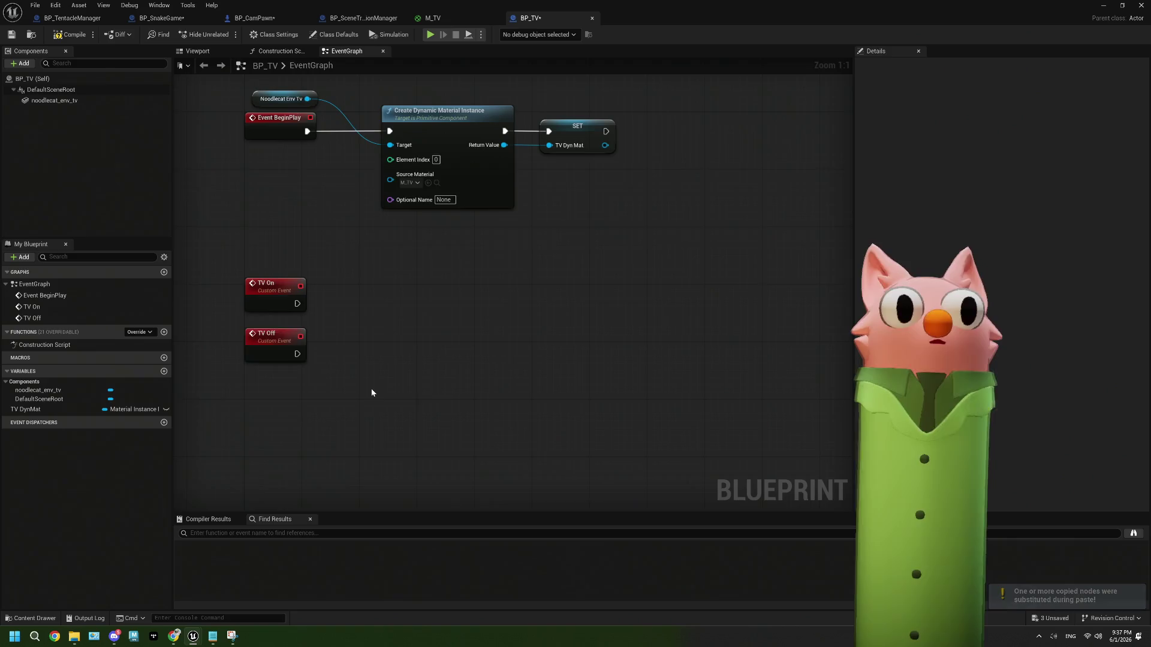
# Add a Timeline node named TV Power, undoing an accidental Add Component node.
pyautogui.rightClick(354, 311)
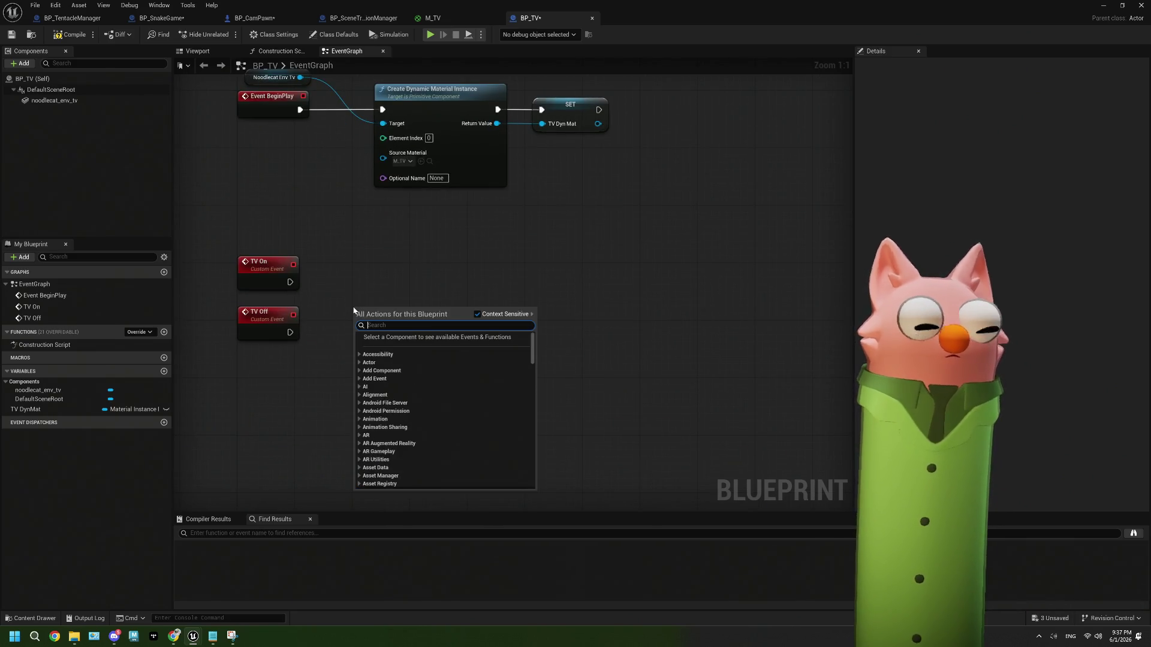
pyautogui.write('timelin')
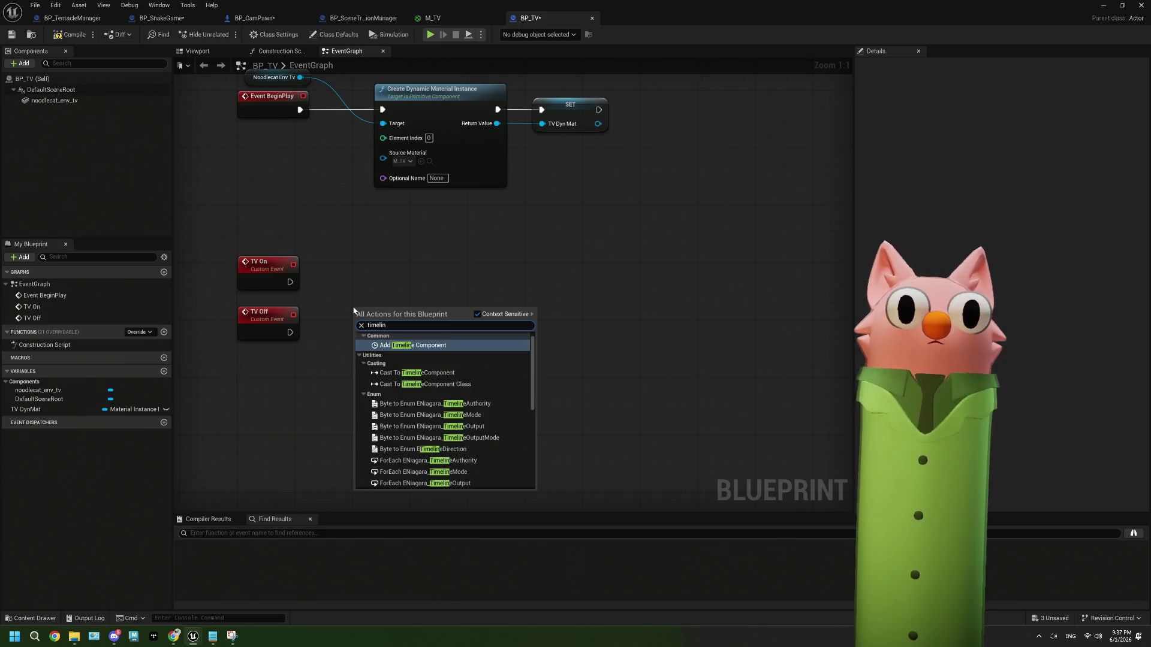
pyautogui.press('Return')
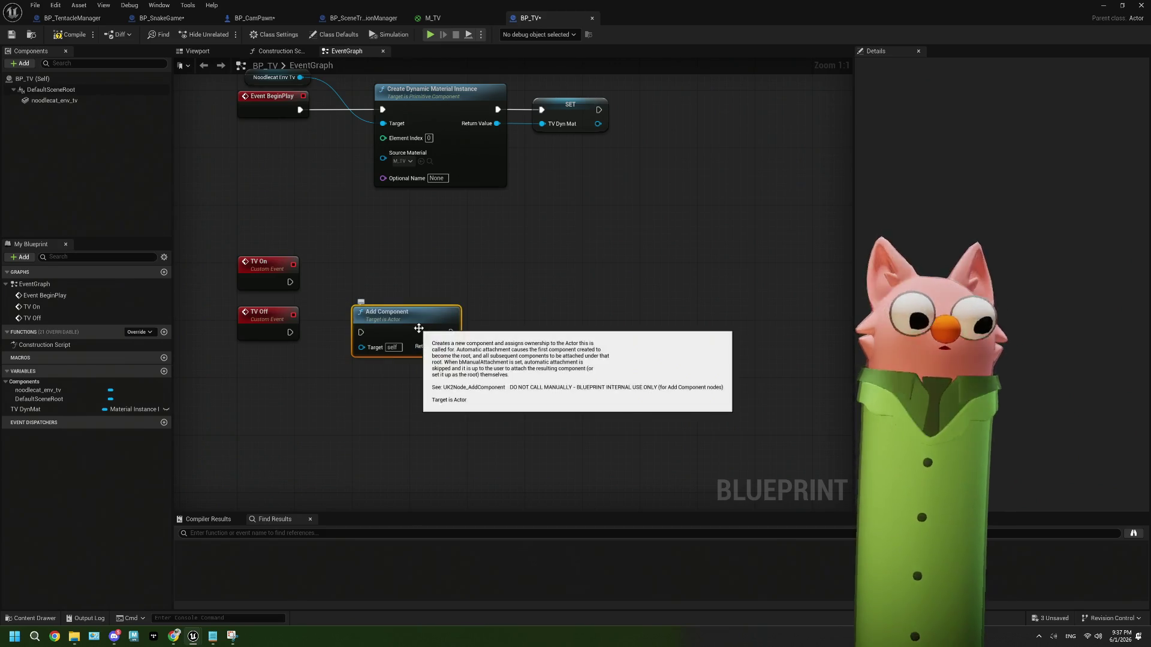
pyautogui.hotkey('ctrl', 'z')
pyautogui.rightClick(392, 308)
pyautogui.write('timeline')
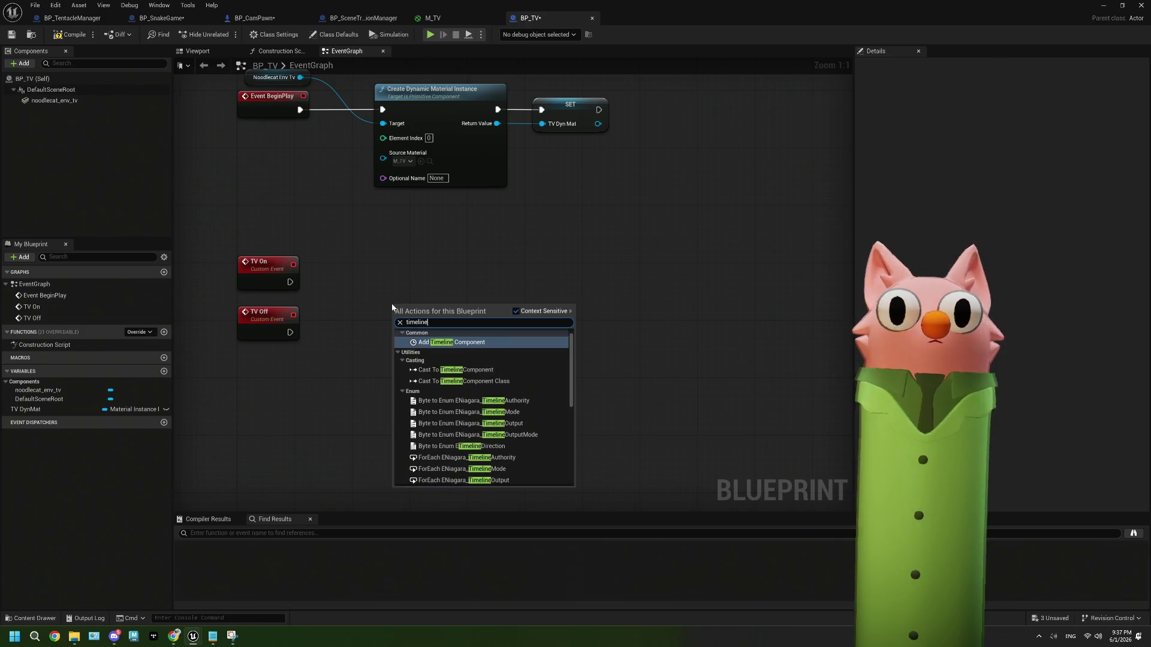
pyautogui.scroll(-3, 466, 390)
pyautogui.click(458, 480)
pyautogui.write('TV Pow')
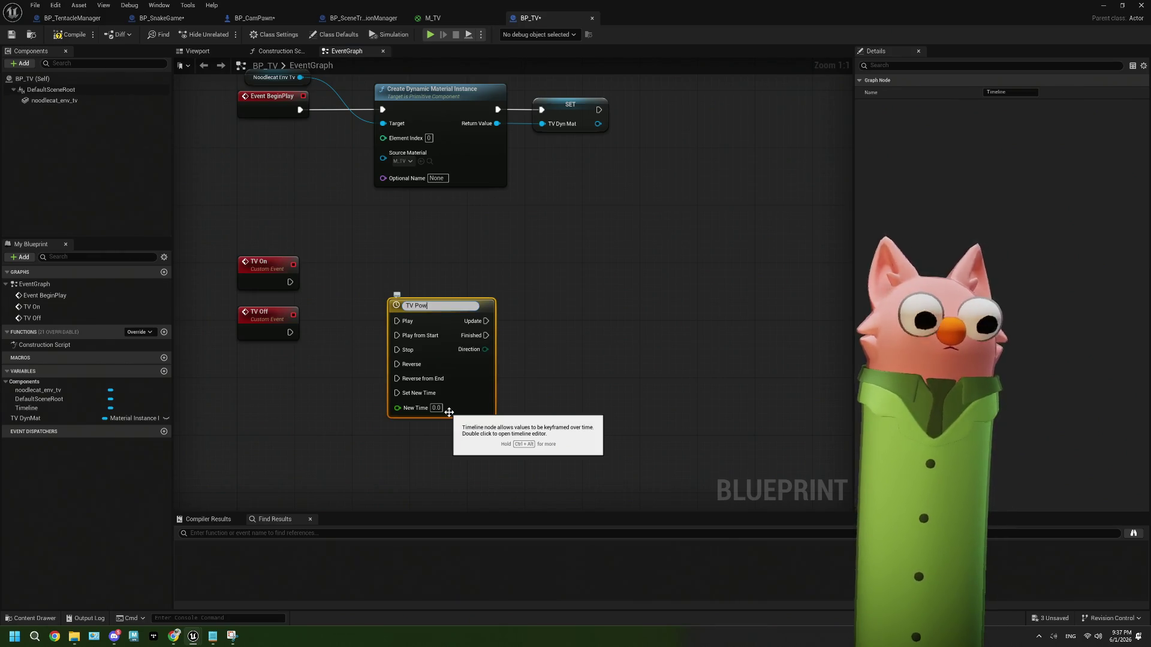
pyautogui.write('er')
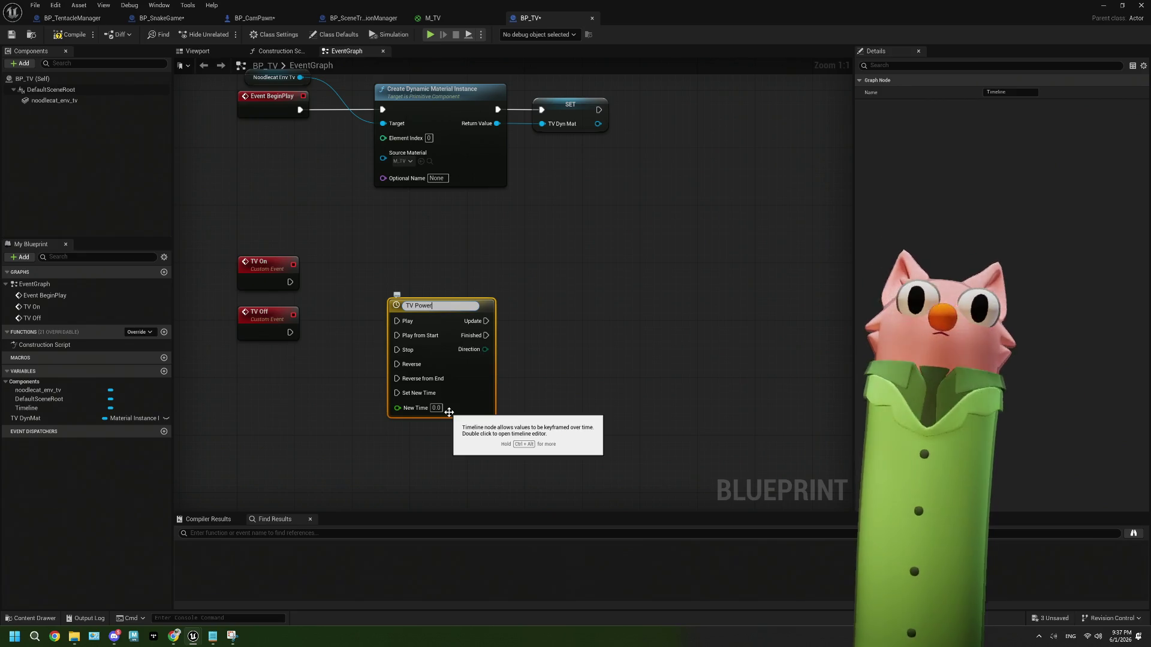
pyautogui.press('Return')
# Wire TV On to Play from Start and TV Off to Reverse from End.
pyautogui.moveTo(449, 412); pyautogui.dragTo(499, 395)
pyautogui.moveTo(336, 268)
pyautogui.mouseDown()
pyautogui.moveTo(441, 297)
pyautogui.moveTo(446, 327)
pyautogui.moveTo(446, 315)
pyautogui.mouseUp()
pyautogui.moveTo(340, 315); pyautogui.dragTo(450, 363)
pyautogui.moveTo(479, 287); pyautogui.dragTo(413, 240)
pyautogui.doubleClick(492, 329)
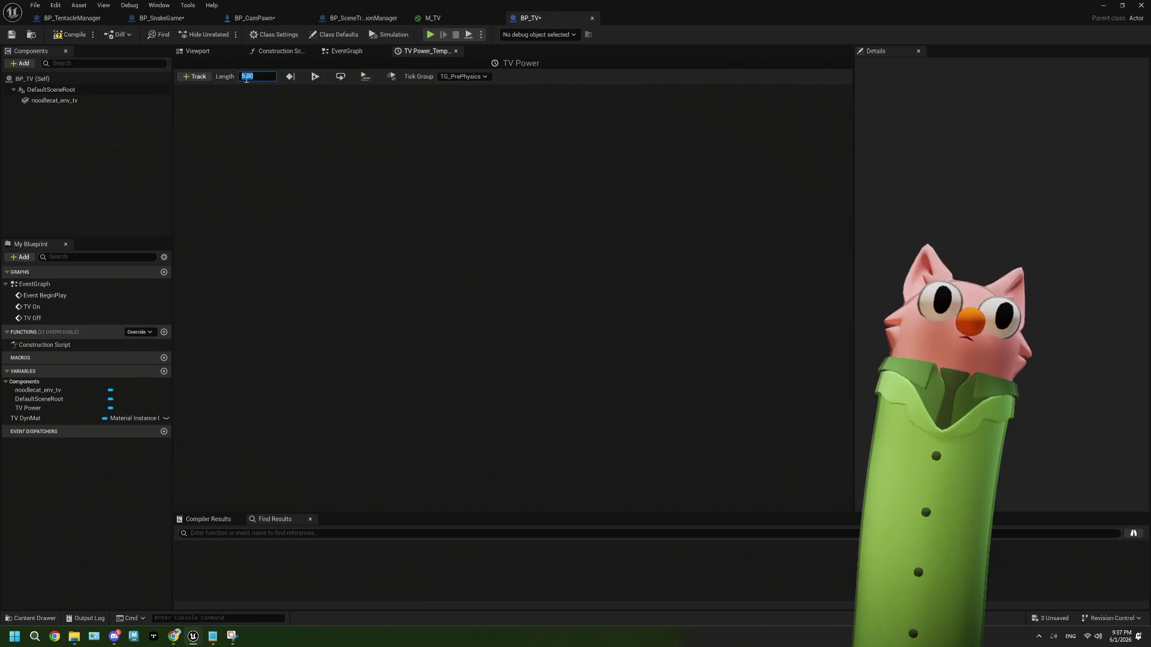
# Set the timeline length to 1.00 and add a float track named TV Power.
pyautogui.click(198, 77)
pyautogui.click(197, 76)
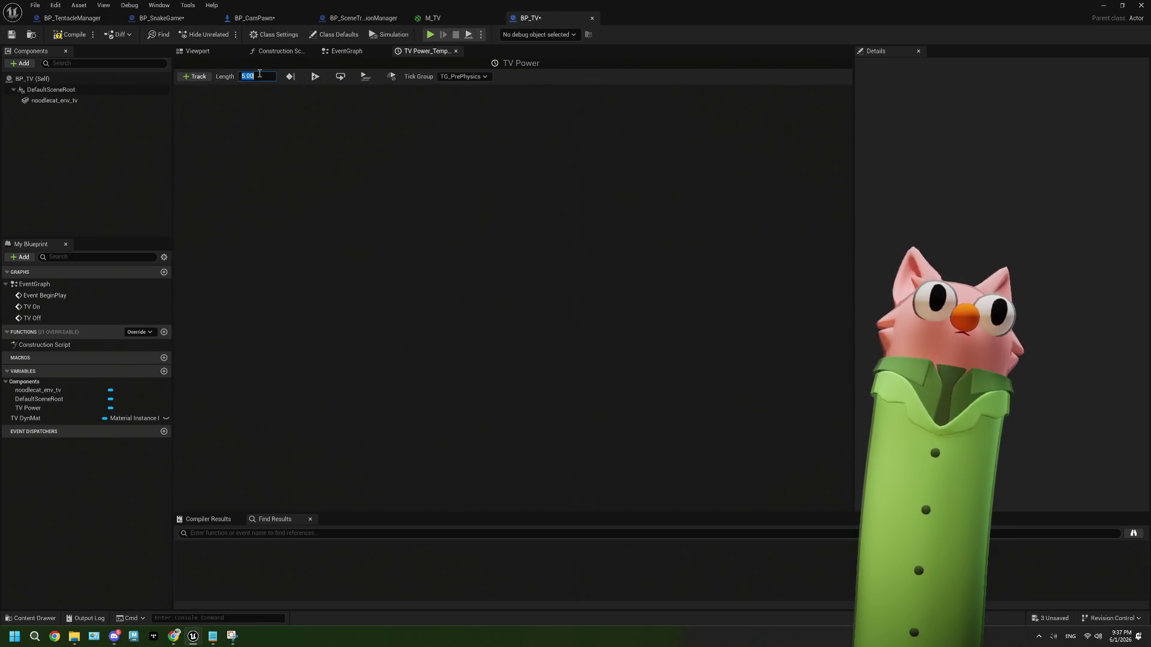
pyautogui.write('1')
pyautogui.click(200, 78)
pyautogui.click(207, 89)
pyautogui.write('TV Po')
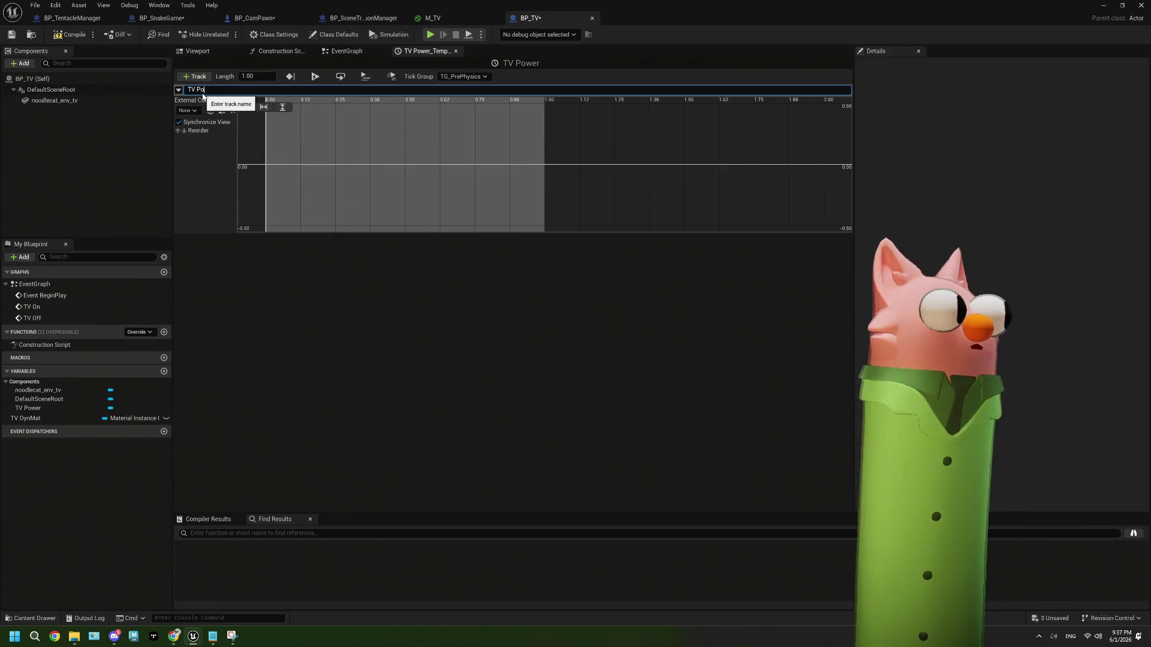
pyautogui.write('wer')
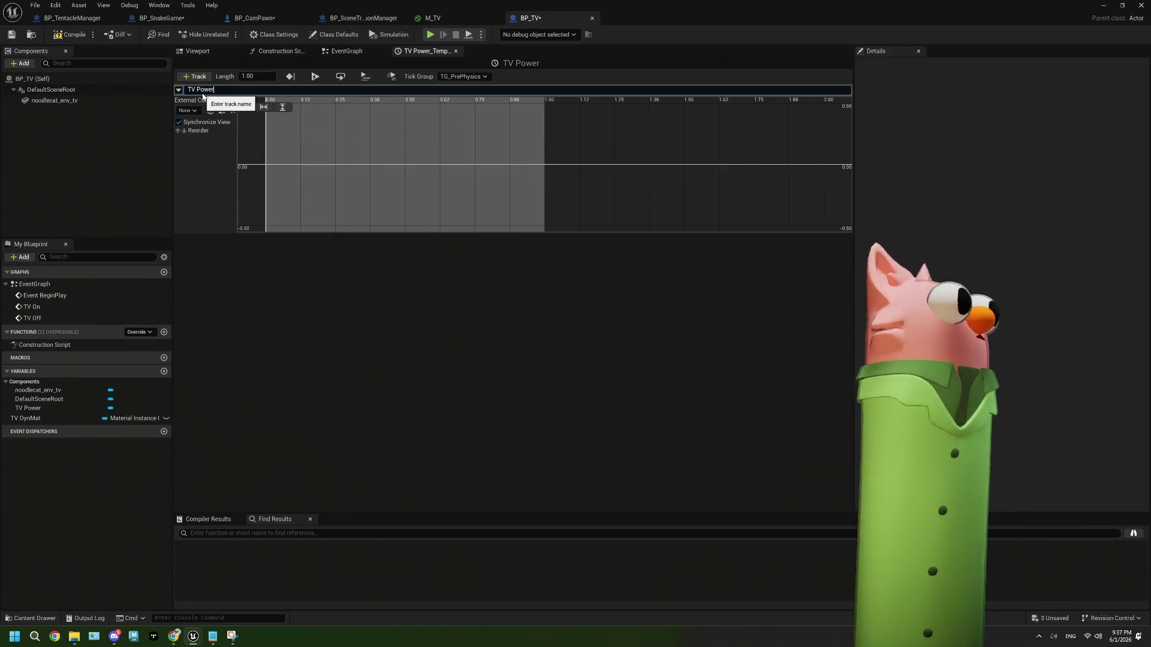
pyautogui.press('Return')
# Add two keys to the TV Power curve, setting the first at time 0.
pyautogui.rightClick(276, 170)
pyautogui.click(312, 186)
pyautogui.rightClick(400, 156)
pyautogui.click(432, 162)
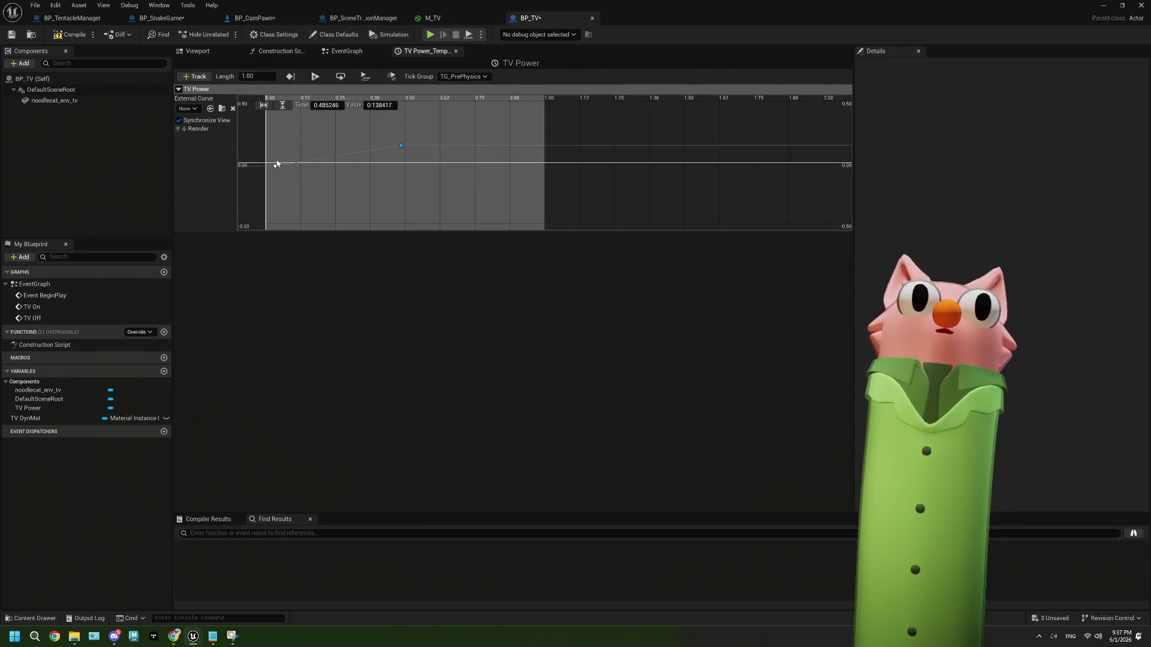
pyautogui.click(324, 105)
pyautogui.press('Tab')
pyautogui.write('0')
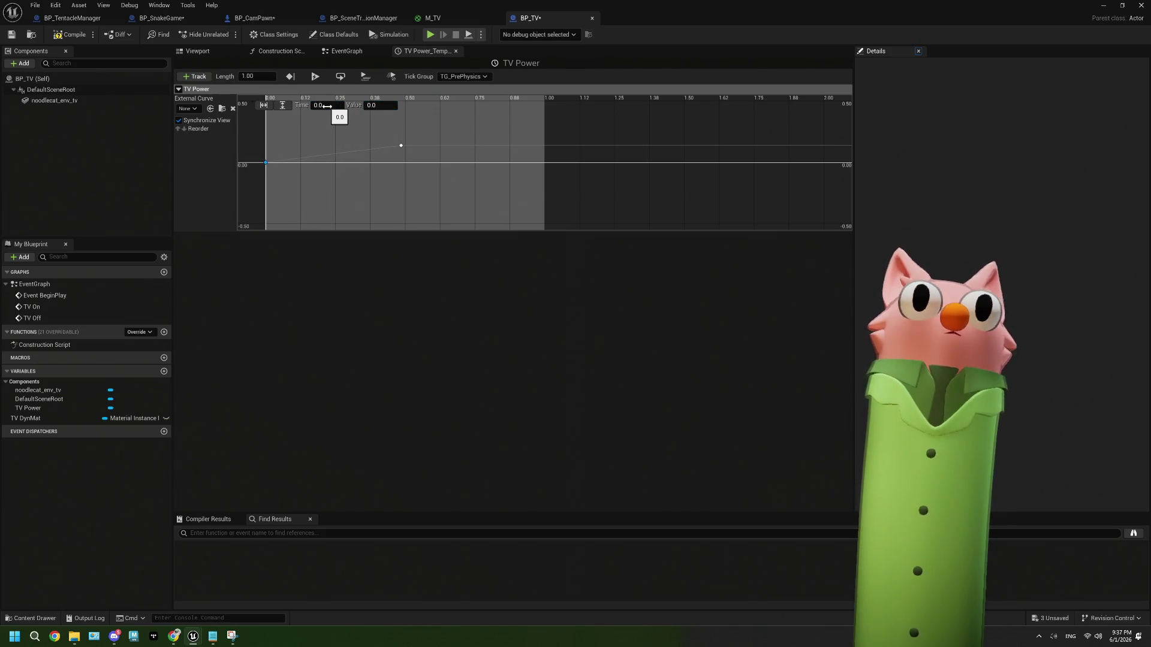
# Set the second key to time 1 with value 1.
pyautogui.click(401, 146)
pyautogui.click(326, 106)
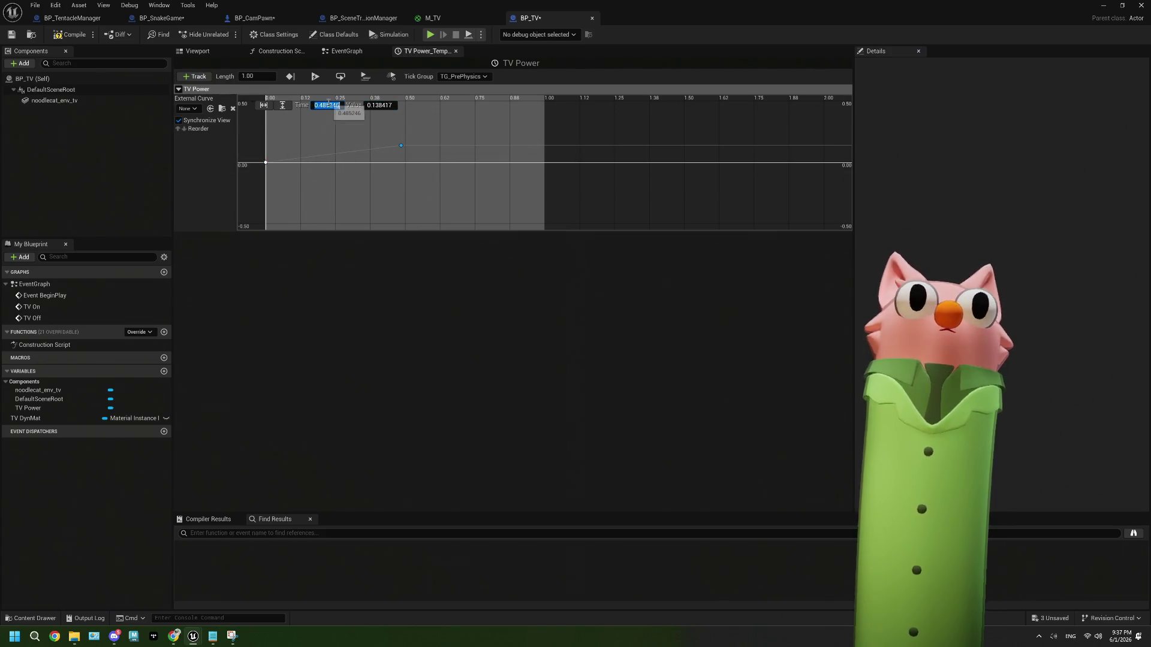
pyautogui.write('1')
pyautogui.press('Tab')
pyautogui.write('1')
pyautogui.press('Return')
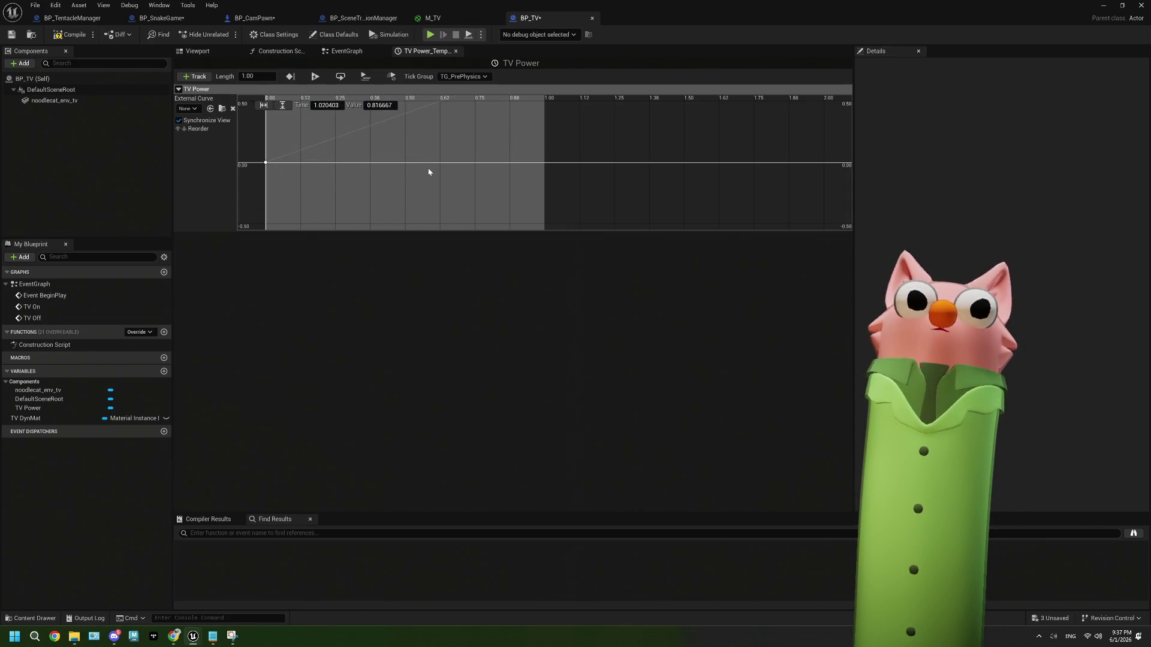
# Undo the stray key drag and value 100, keeping the 0-to-1 curve, and save.
pyautogui.hotkey('ctrl', 'z')
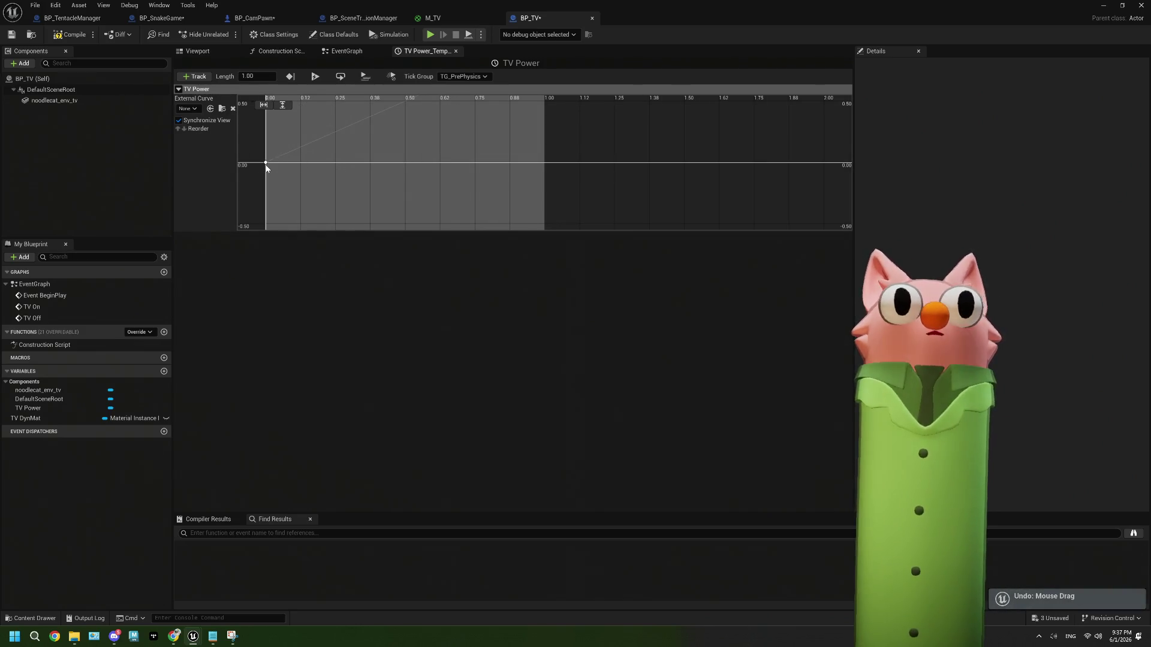
pyautogui.click(266, 165)
pyautogui.click(379, 105)
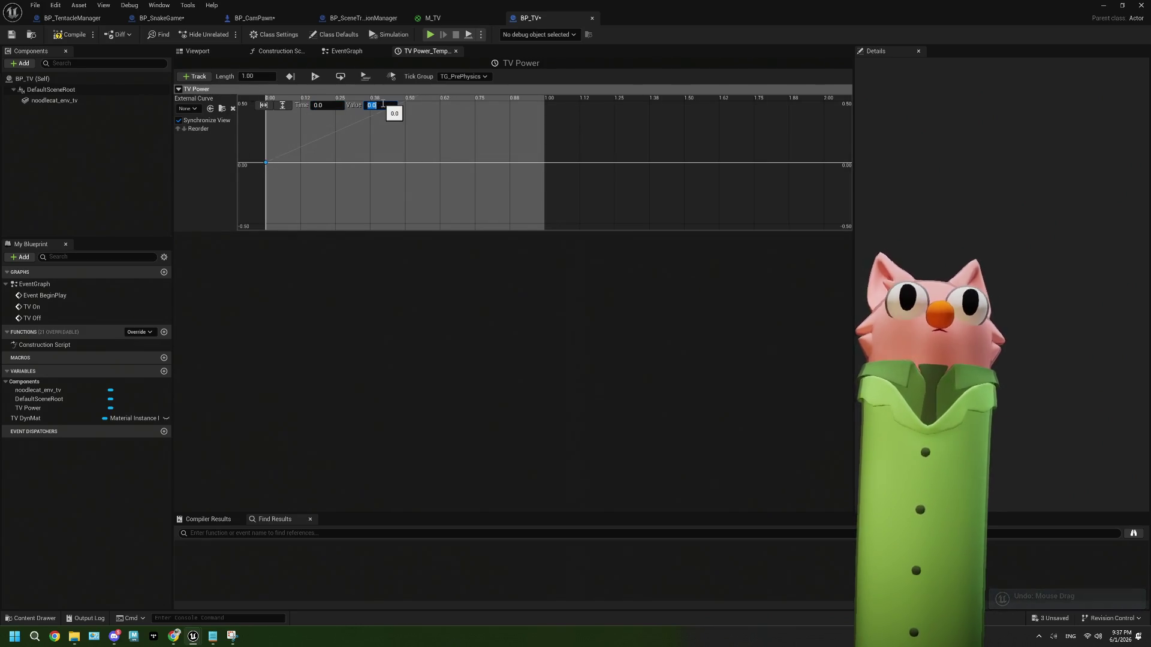
pyautogui.write('100')
pyautogui.press('Return')
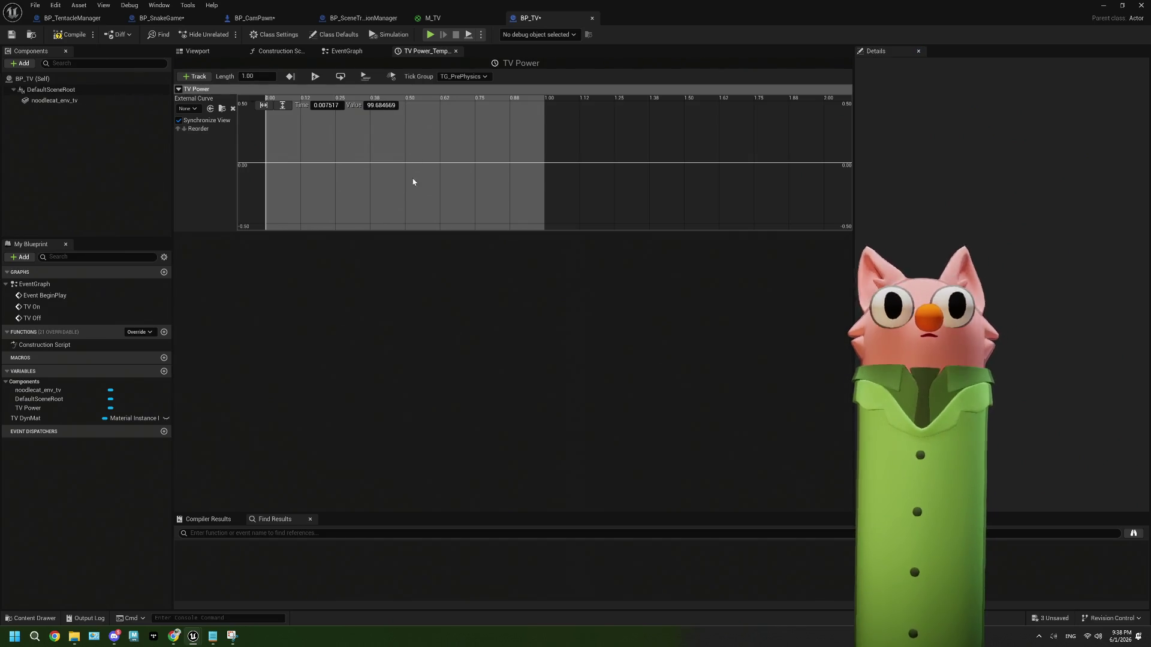
pyautogui.hotkey('ctrl', 'z')
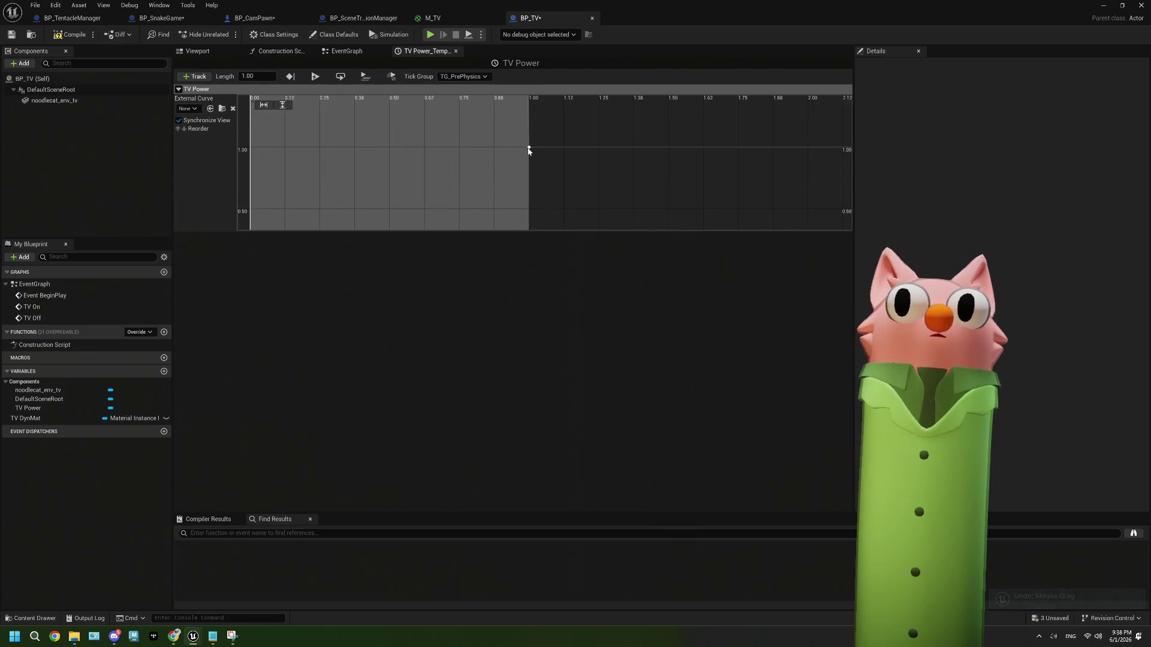
pyautogui.click(527, 147)
pyautogui.click(280, 118)
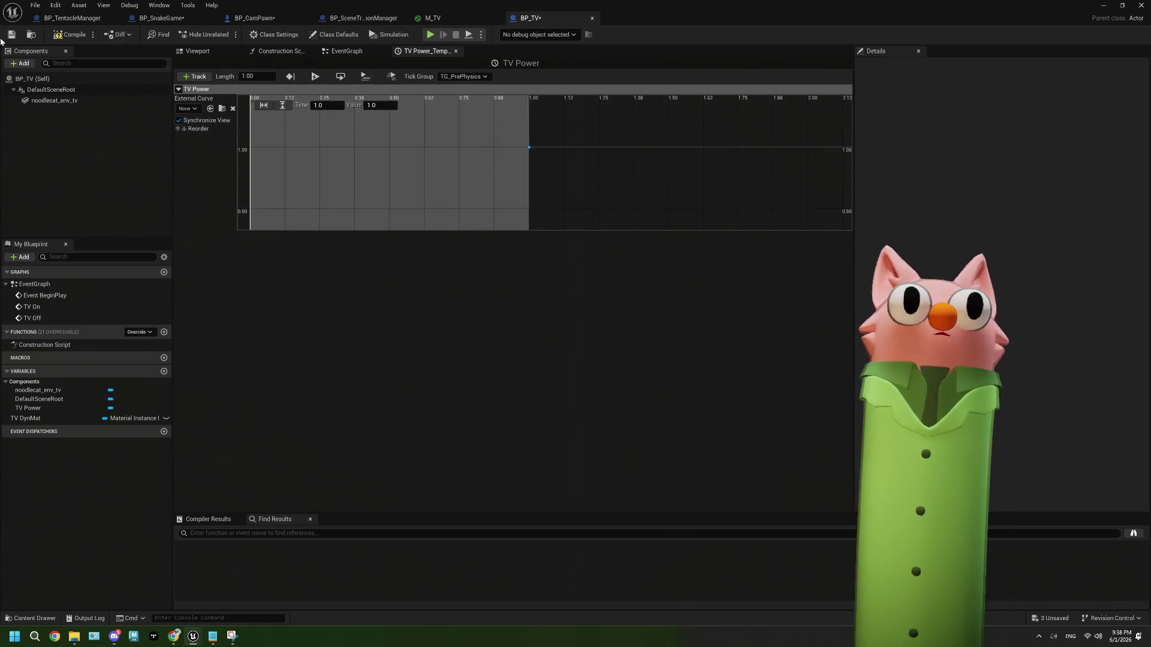
pyautogui.click(9, 36)
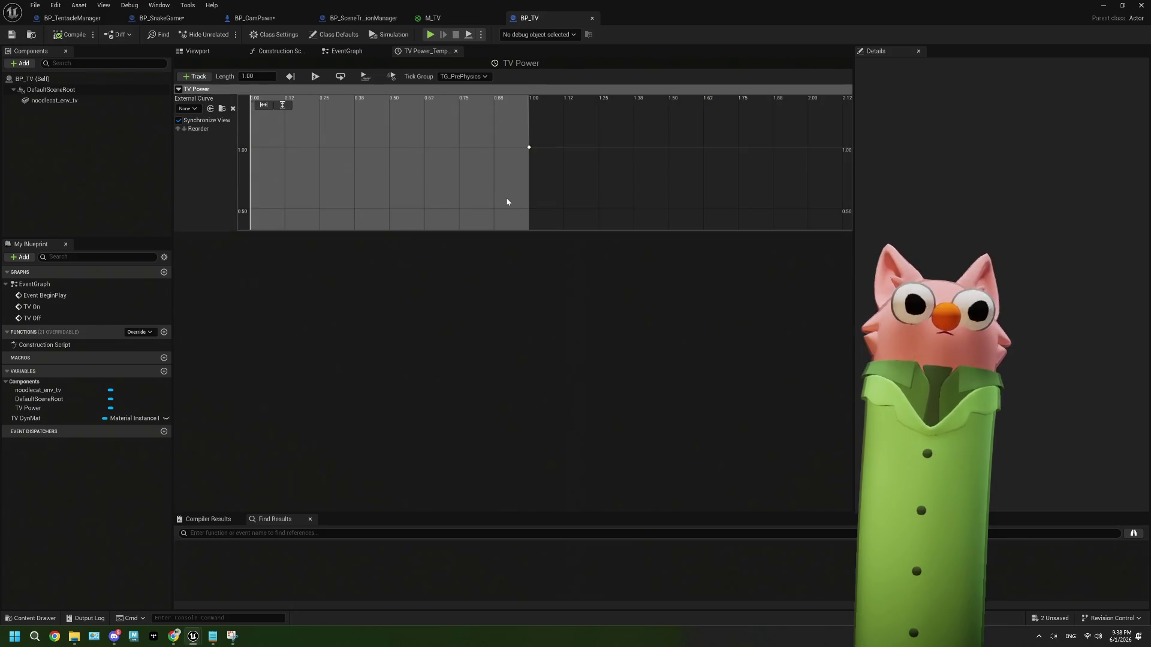
pyautogui.click(341, 52)
# Add a Set Scalar Parameter Value on TV Dyn Mat, fed by TV Power's Update and output.
pyautogui.moveTo(540, 312)
pyautogui.mouseDown()
pyautogui.moveTo(476, 284)
pyautogui.moveTo(425, 310)
pyautogui.mouseUp()
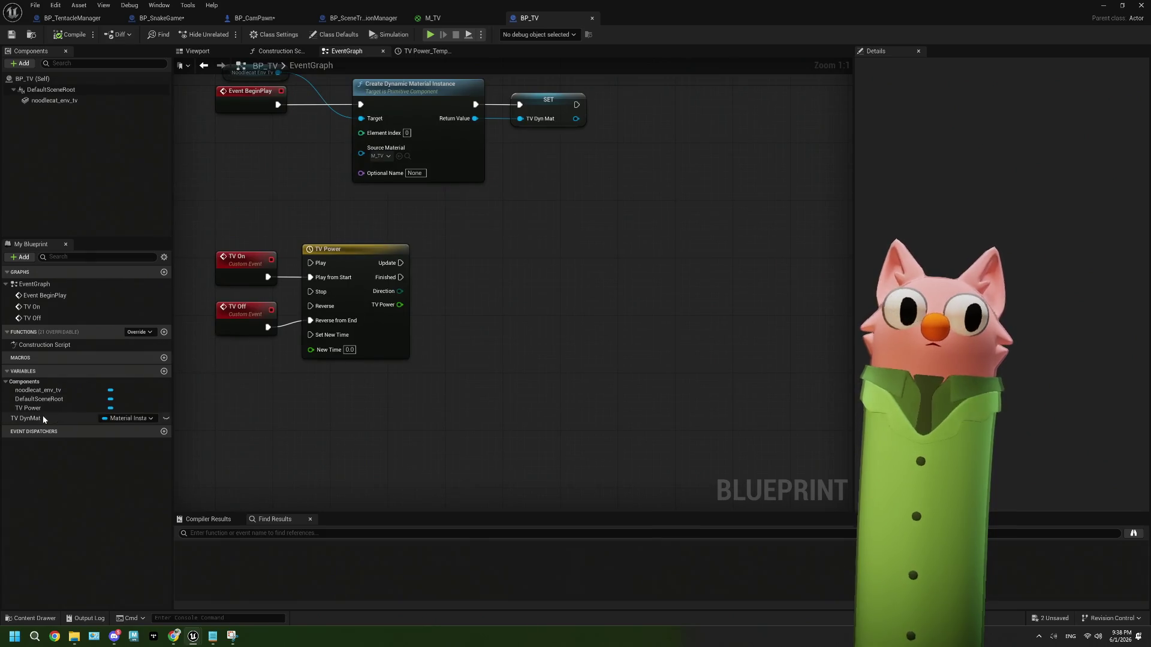
pyautogui.click(42, 418)
pyautogui.moveTo(436, 430); pyautogui.dragTo(500, 379)
pyautogui.write('scal')
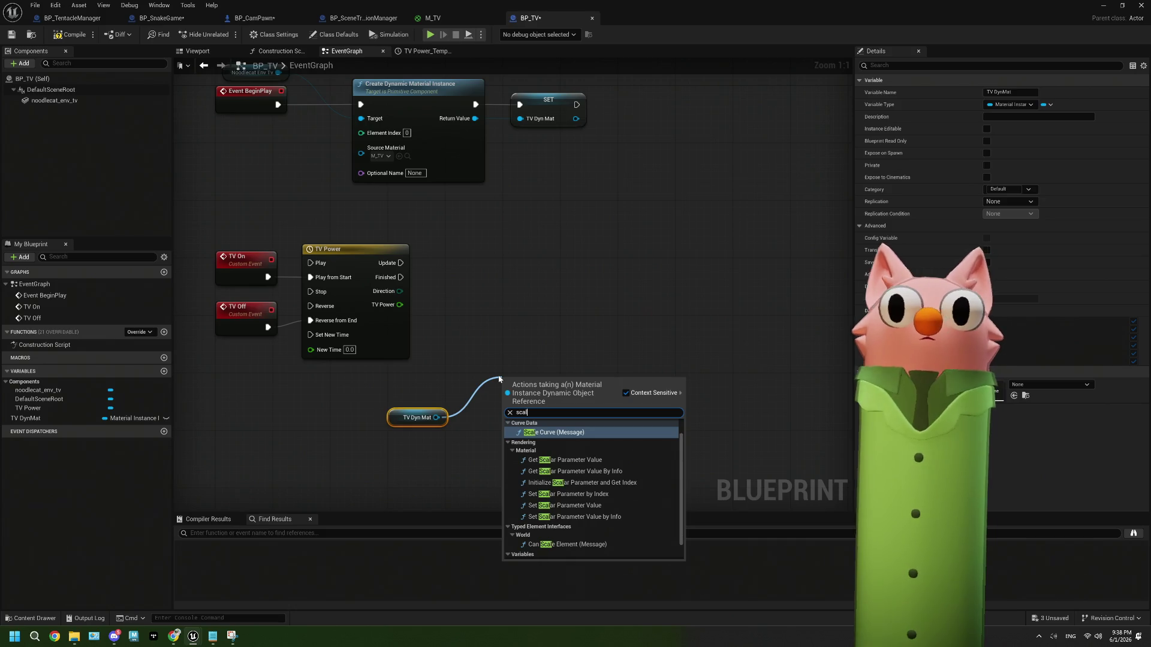
pyautogui.write('a')
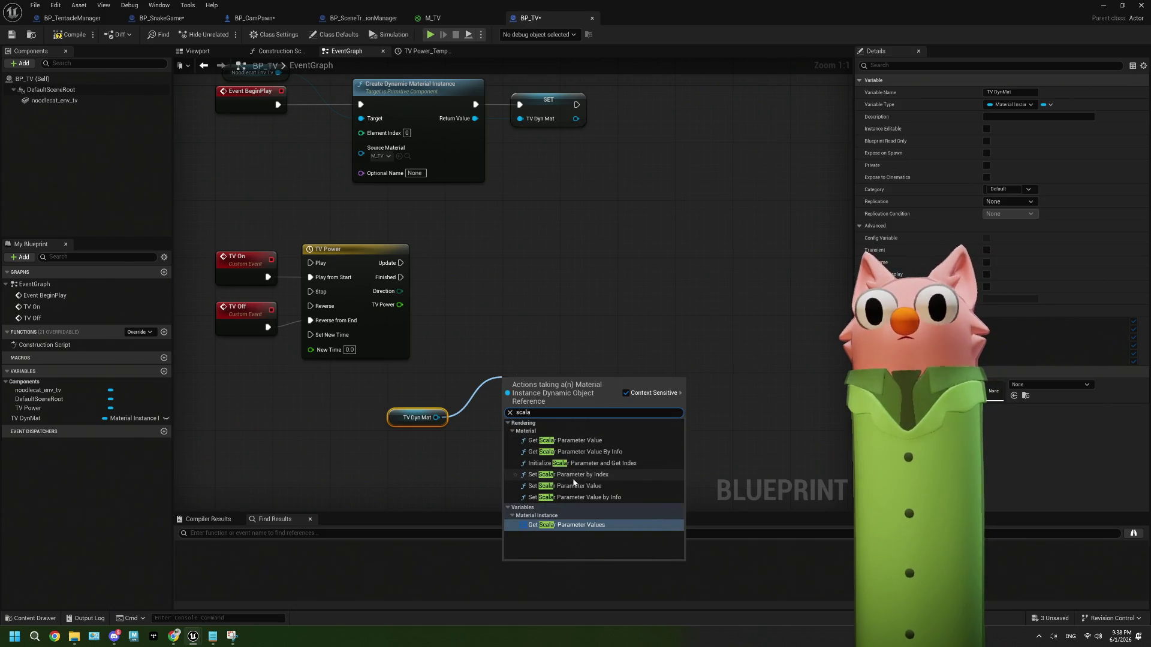
pyautogui.click(600, 486)
pyautogui.moveTo(539, 379); pyautogui.dragTo(533, 314)
pyautogui.moveTo(401, 263); pyautogui.dragTo(498, 334)
pyautogui.moveTo(399, 304); pyautogui.dragTo(498, 378)
pyautogui.moveTo(446, 422); pyautogui.dragTo(409, 378)
pyautogui.moveTo(555, 326); pyautogui.dragTo(516, 253)
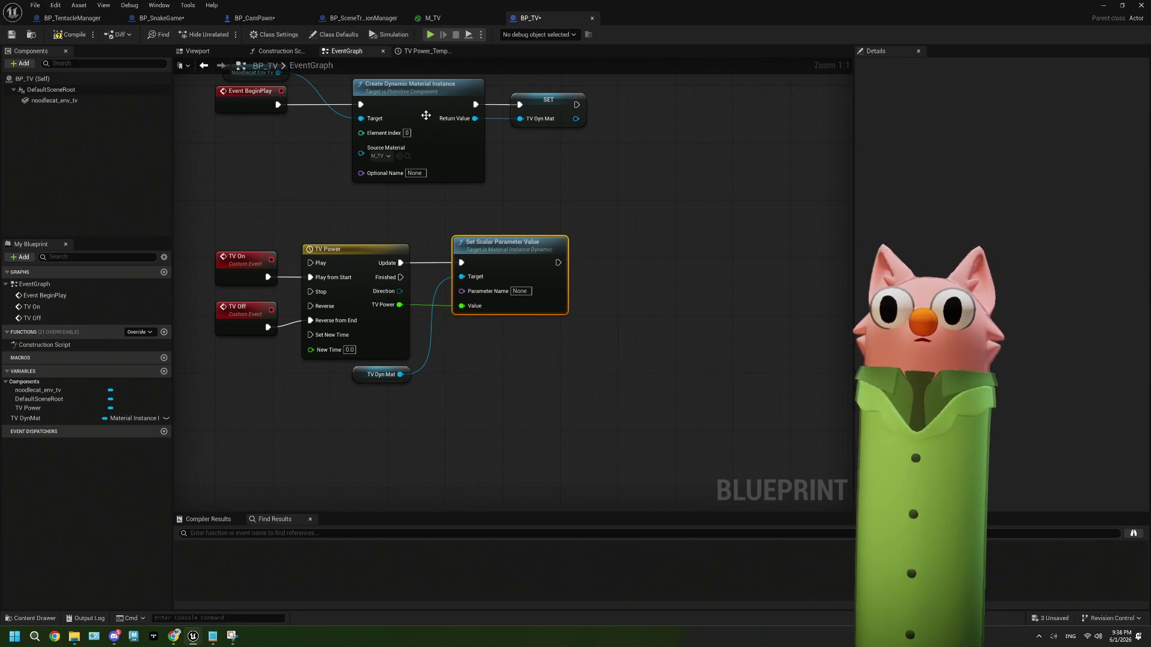
# Copy V Scale from M_TV into the node's Parameter Name and save BP_TV.
pyautogui.click(433, 18)
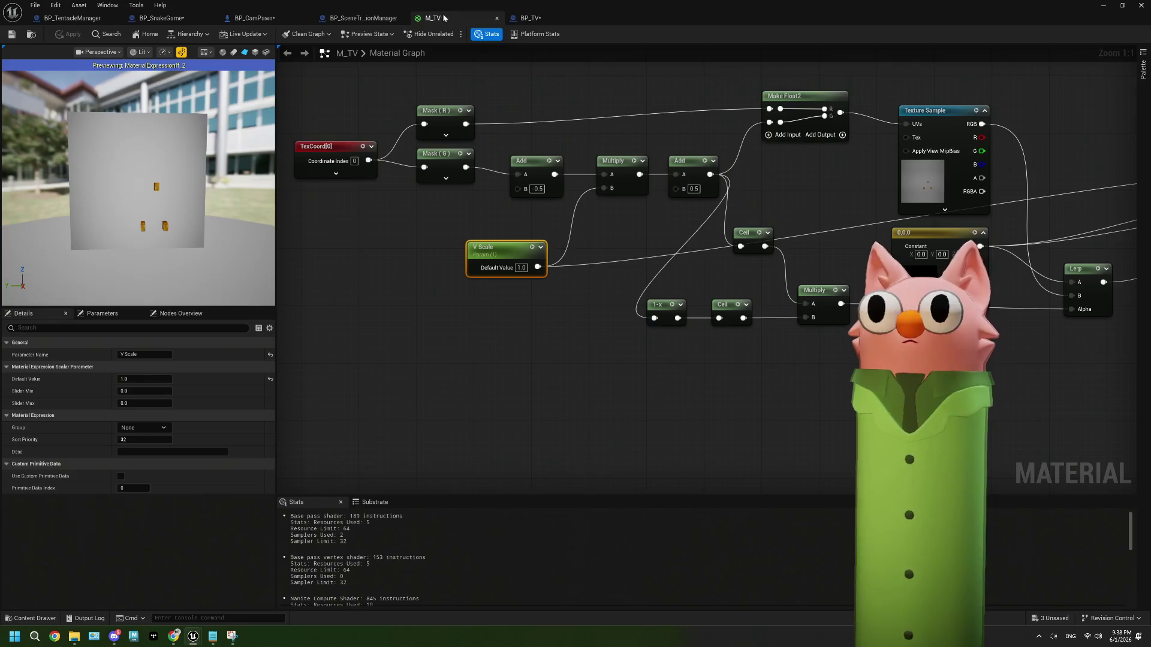
pyautogui.click(141, 356)
pyautogui.click(141, 356)
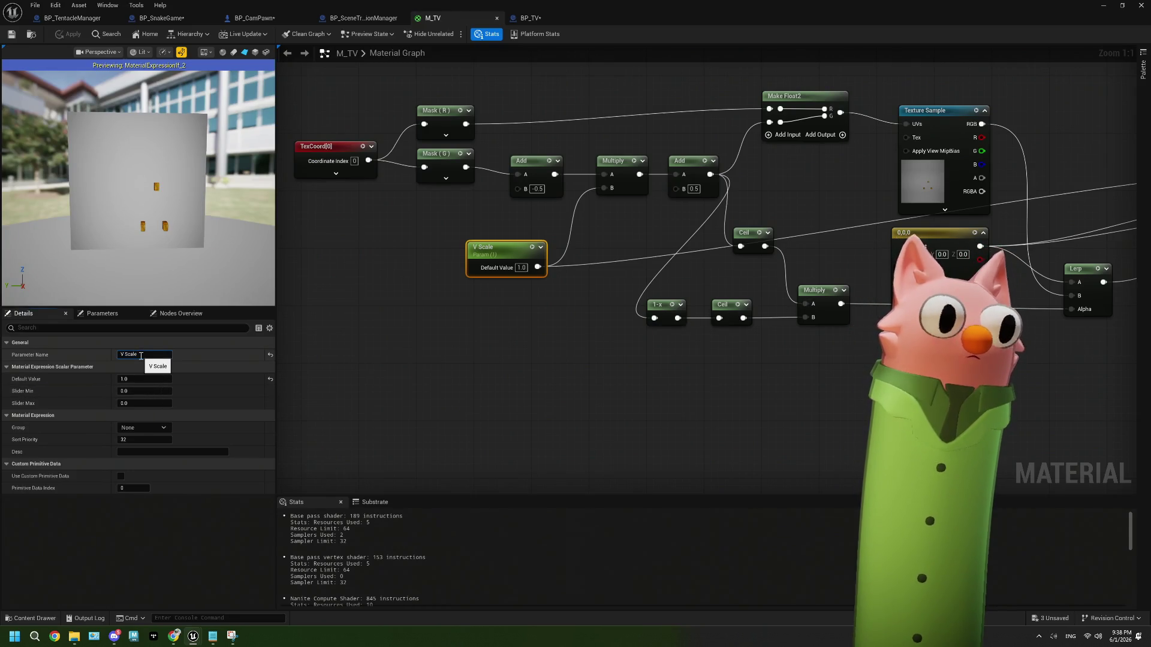
pyautogui.click(527, 18)
pyautogui.click(529, 293)
pyautogui.write('V Scale')
pyautogui.hotkey('ctrl', 's')
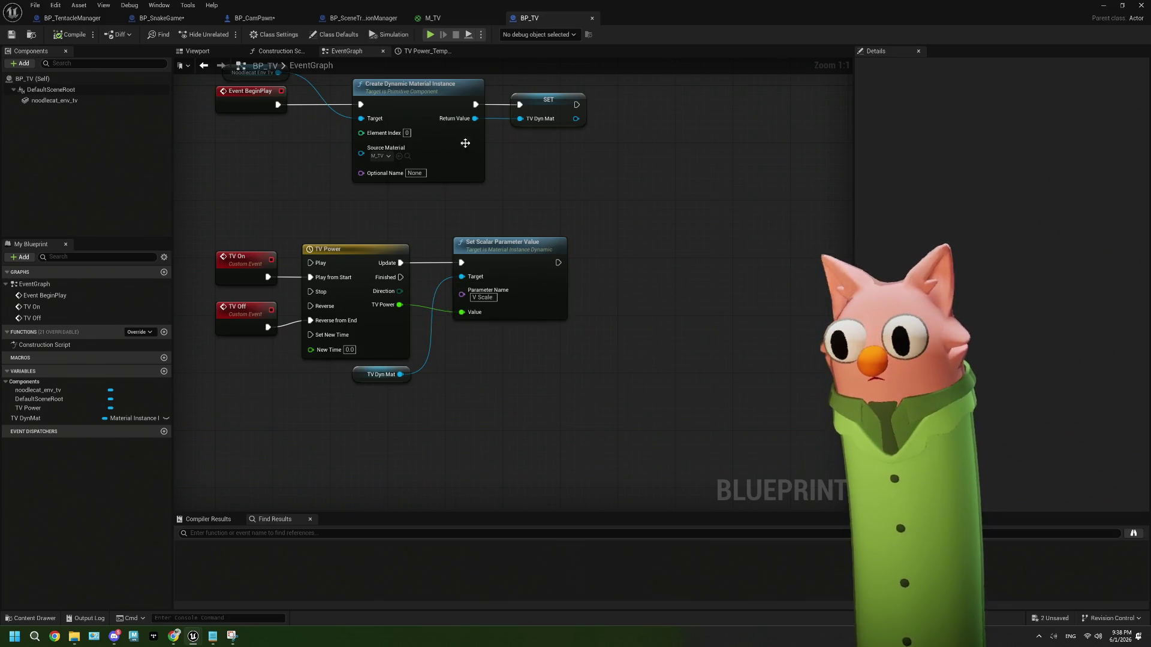
pyautogui.press('Home')
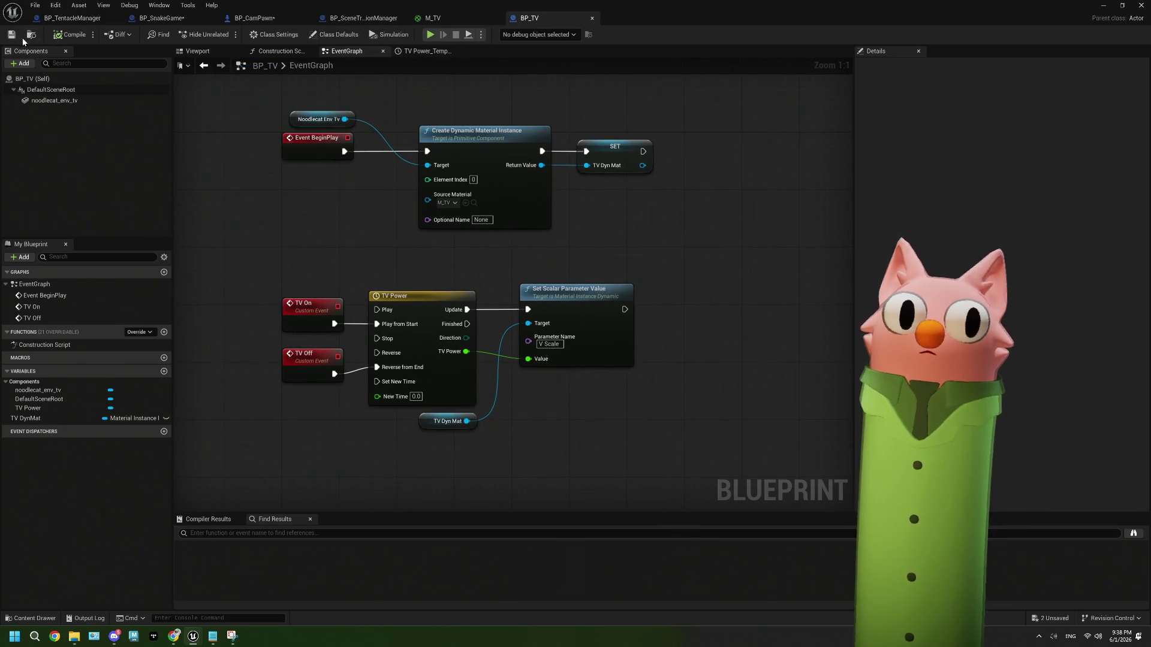
# Save BP_SnakeGame after reviewing its Get Actor Of Class and SET nodes, then glance at BP_CamPawn.
pyautogui.click(176, 24)
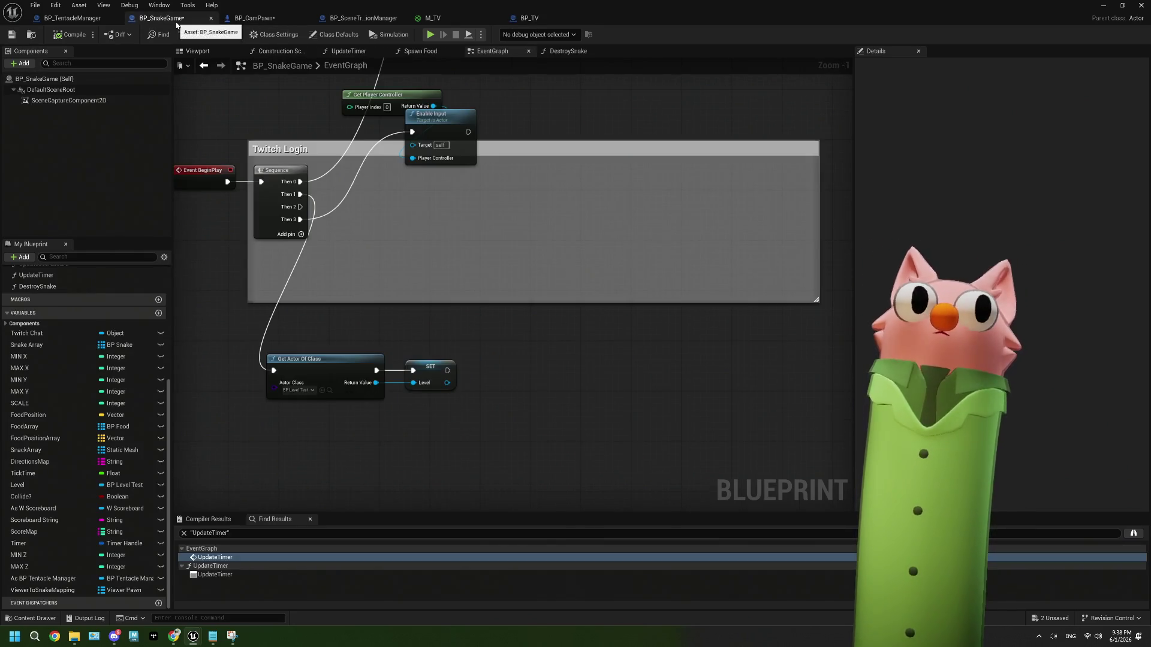
pyautogui.moveTo(484, 388); pyautogui.dragTo(405, 335)
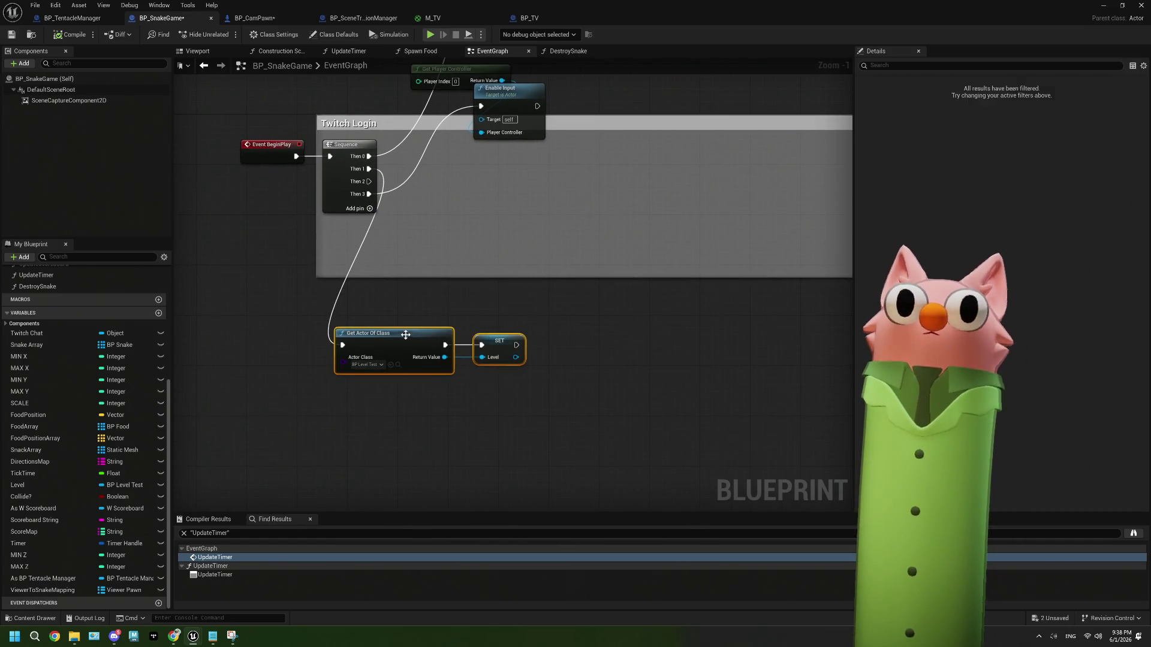
pyautogui.scroll(1, 444, 364)
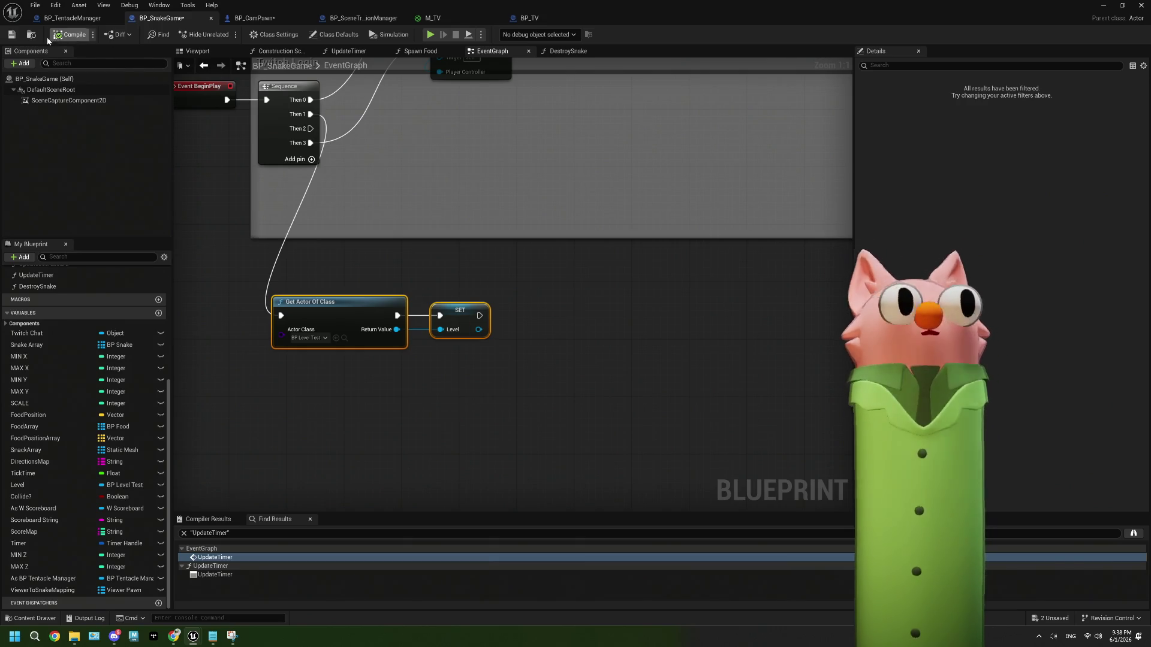
pyautogui.click(12, 35)
pyautogui.click(260, 15)
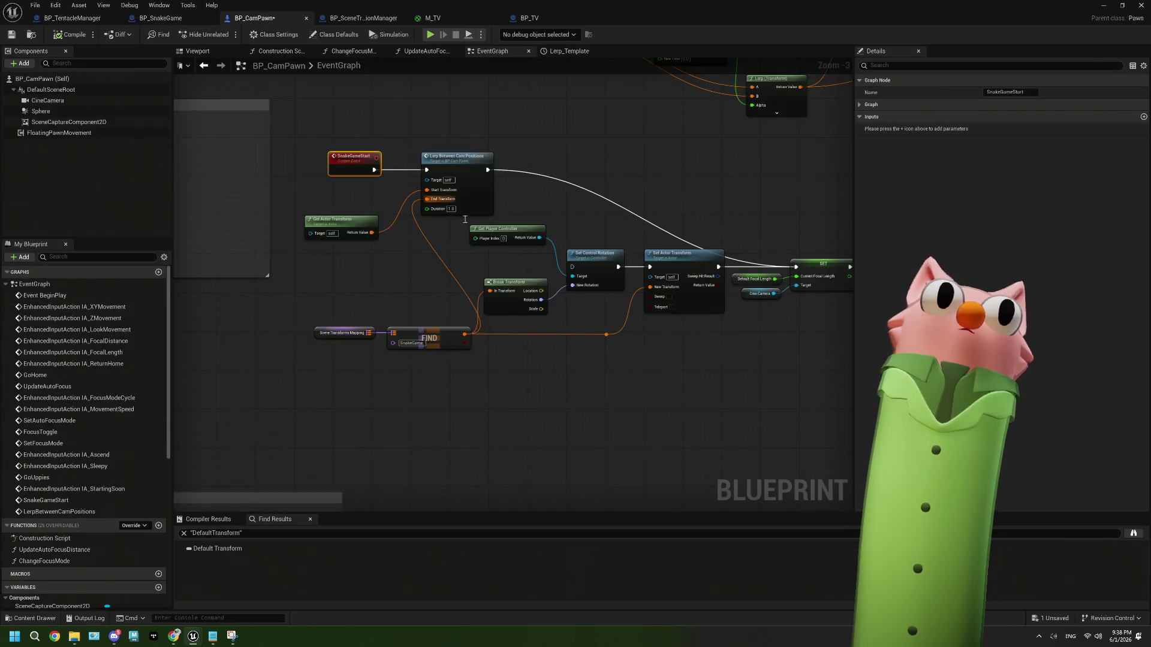
pyautogui.click(529, 18)
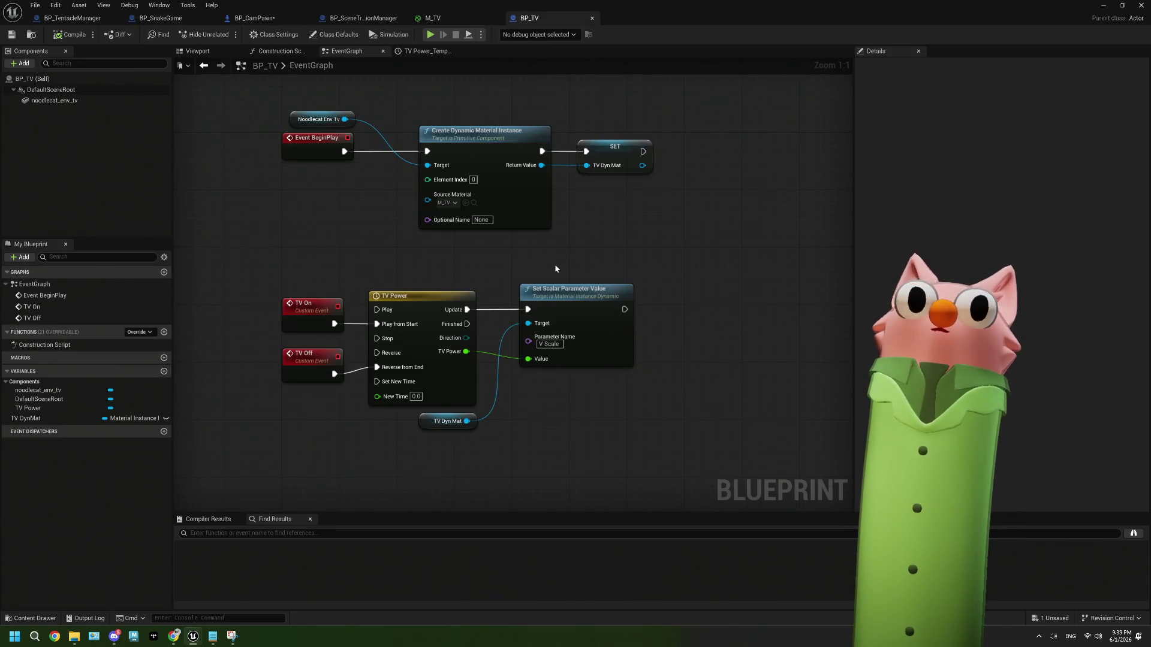
# Back in BP_TV, nudge the TV Dyn Mat getter and select the TV On/Off and timeline nodes.
pyautogui.moveTo(567, 408); pyautogui.dragTo(507, 353)
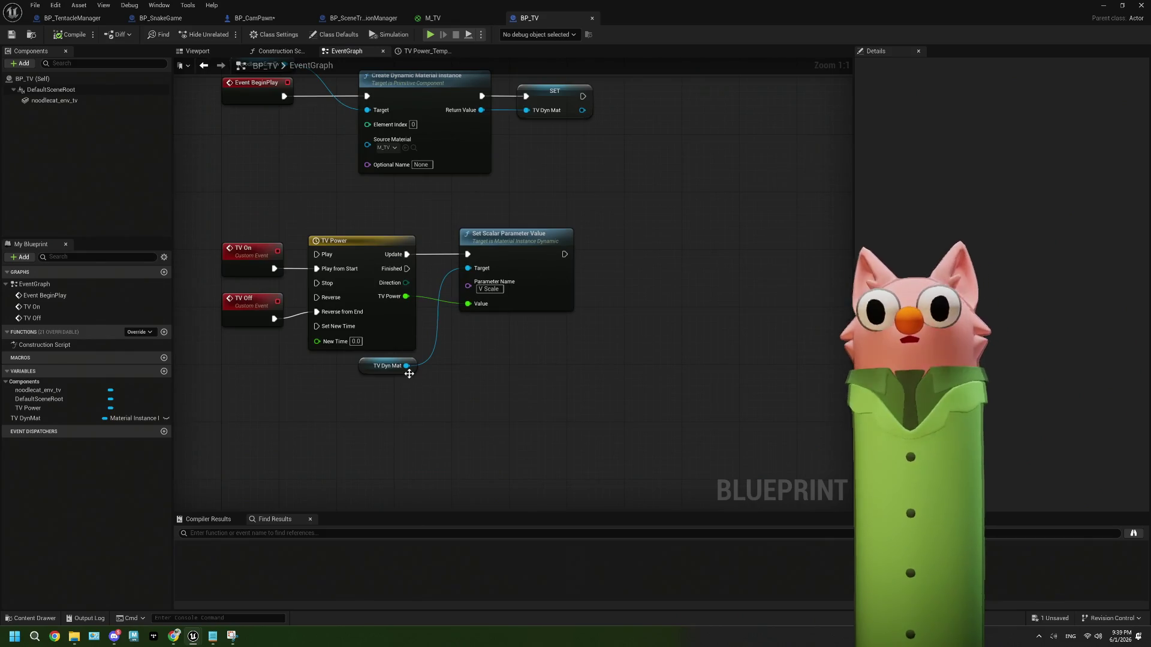
pyautogui.click(409, 378)
pyautogui.moveTo(412, 385)
pyautogui.mouseDown()
pyautogui.moveTo(422, 398)
pyautogui.moveTo(445, 342)
pyautogui.mouseUp()
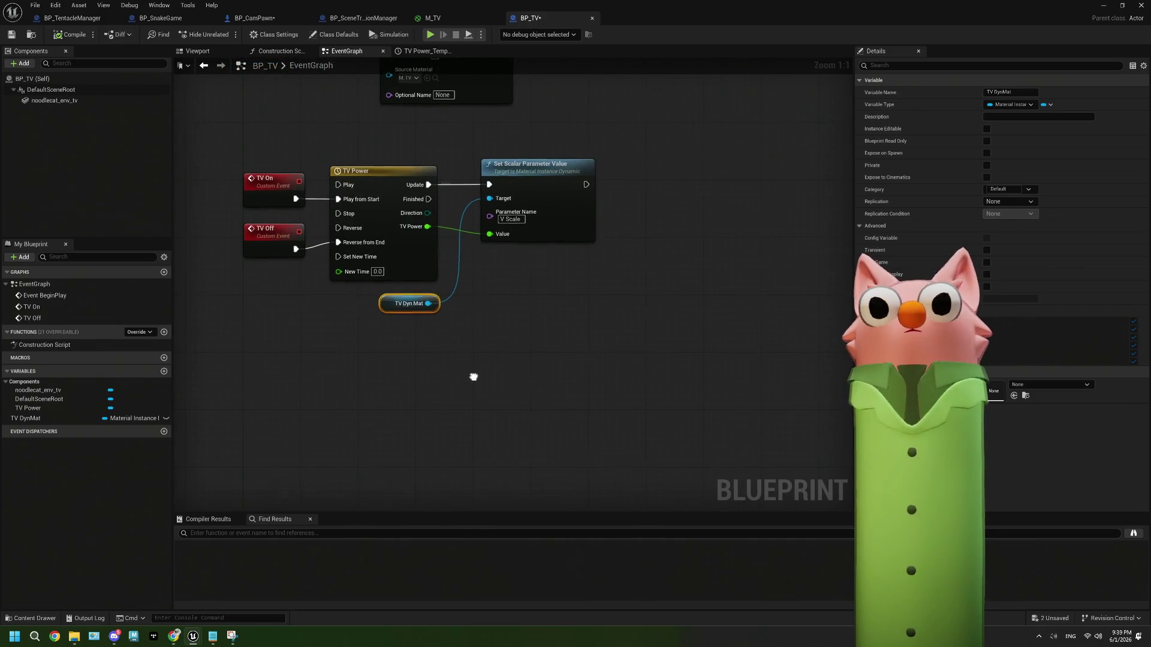
pyautogui.moveTo(474, 378); pyautogui.dragTo(461, 374)
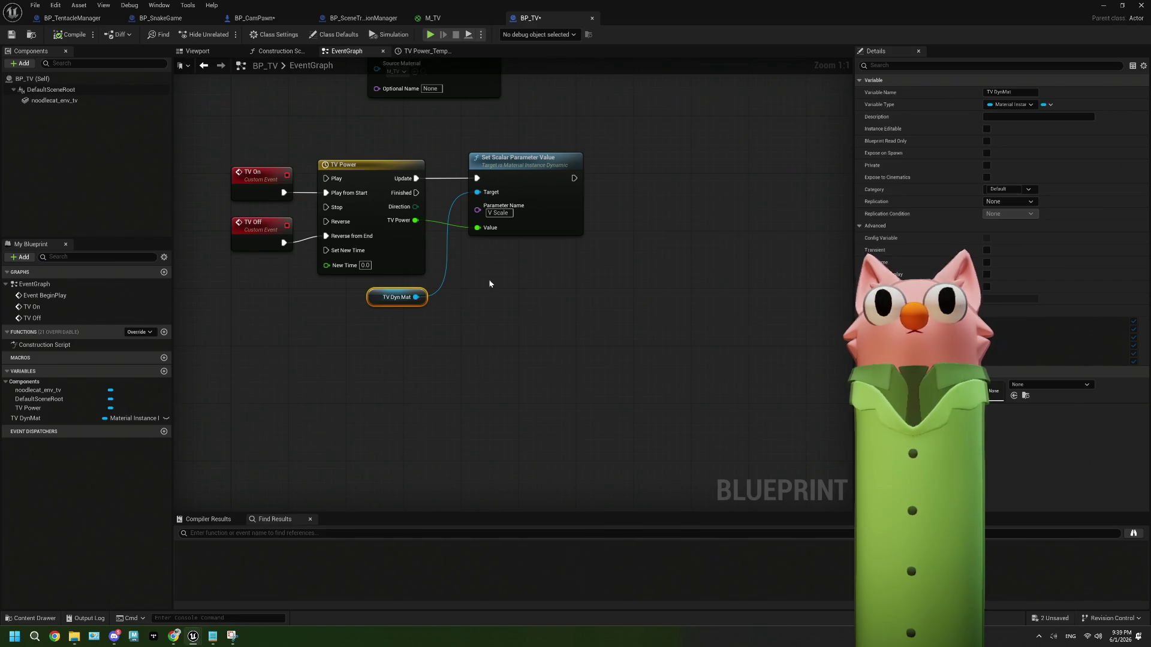
pyautogui.scroll(-2, 465, 369)
pyautogui.moveTo(544, 414); pyautogui.dragTo(317, 258)
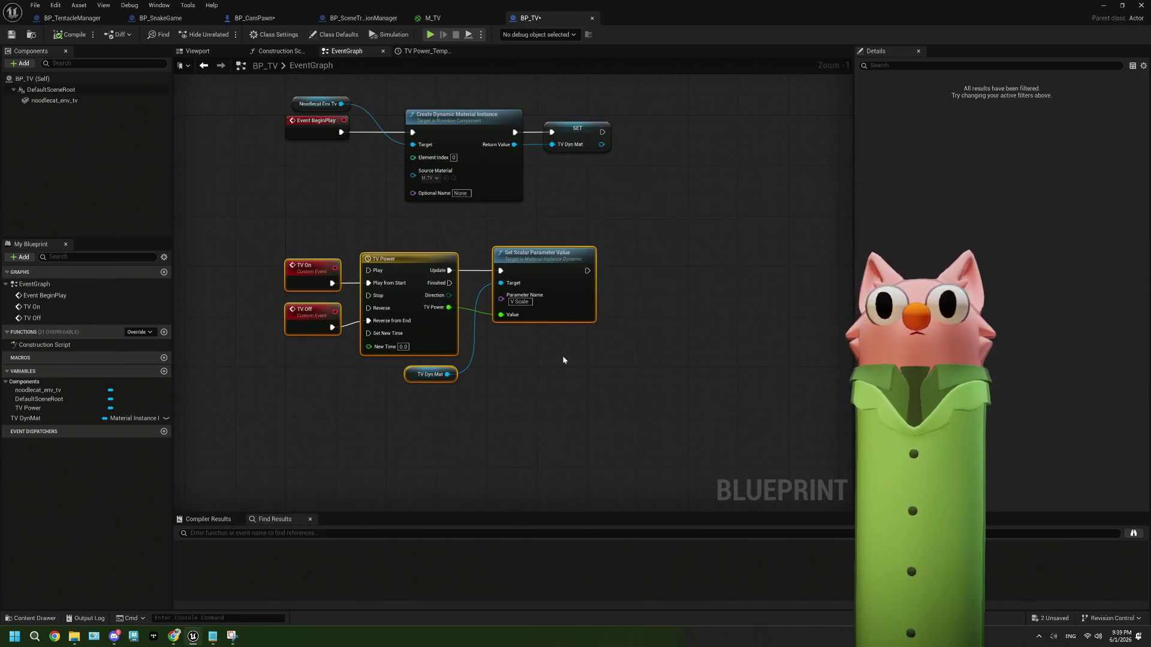
# Lower the timeline nodes and insert a Sequence after Event BeginPlay, shifting the material nodes right.
pyautogui.moveTo(419, 258); pyautogui.dragTo(449, 389)
pyautogui.moveTo(326, 106); pyautogui.dragTo(359, 114)
pyautogui.moveTo(460, 102); pyautogui.dragTo(527, 104)
# Place Noodlecat Env Tv above the material node and pull a wire from Sequence's Then 1.
pyautogui.moveTo(444, 157); pyautogui.dragTo(416, 220)
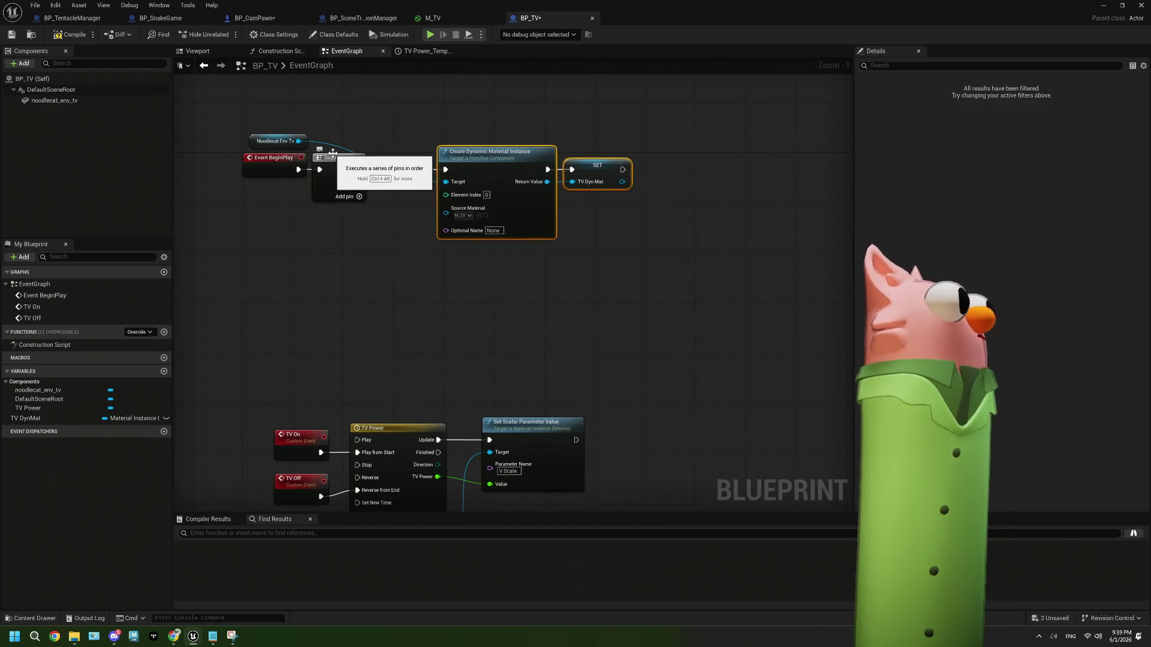
pyautogui.moveTo(307, 143)
pyautogui.mouseDown()
pyautogui.moveTo(458, 127)
pyautogui.moveTo(492, 138)
pyautogui.mouseUp()
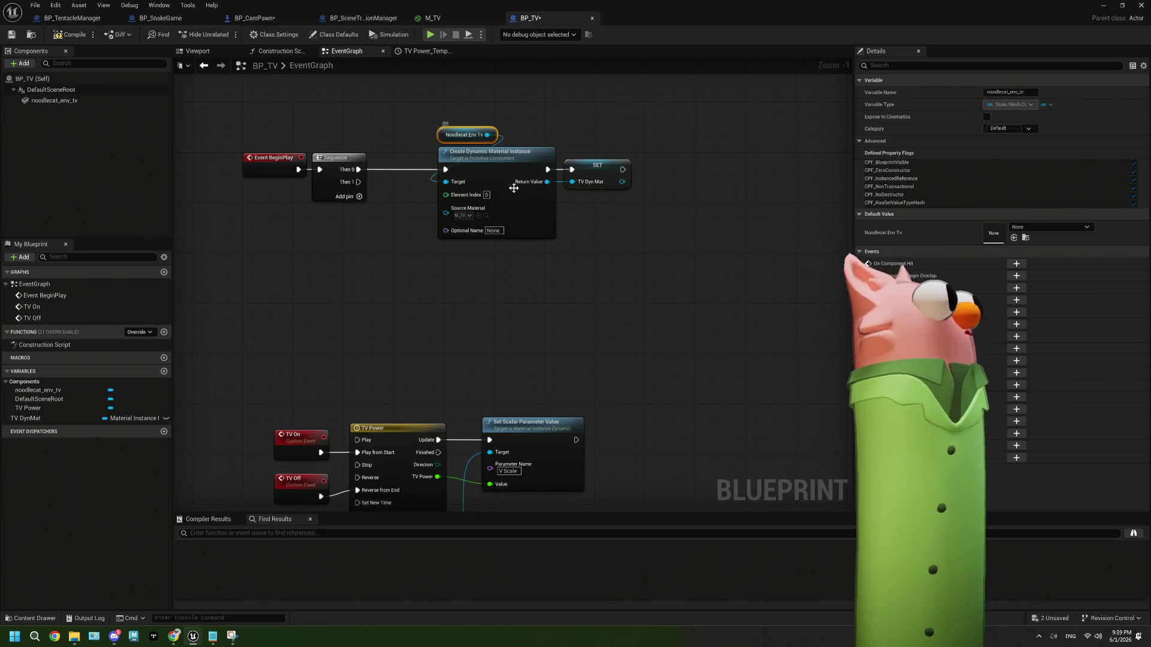
pyautogui.moveTo(579, 338)
pyautogui.mouseDown()
pyautogui.moveTo(557, 305)
pyautogui.moveTo(555, 238)
pyautogui.mouseUp()
pyautogui.scroll(1, 523, 346)
pyautogui.moveTo(453, 395)
pyautogui.mouseDown()
pyautogui.moveTo(518, 350)
pyautogui.moveTo(530, 535)
pyautogui.mouseUp()
pyautogui.moveTo(387, 126); pyautogui.dragTo(410, 227)
# On Then 1, add a Get Actor Of Class node with class BP Snake Game.
pyautogui.write('bind')
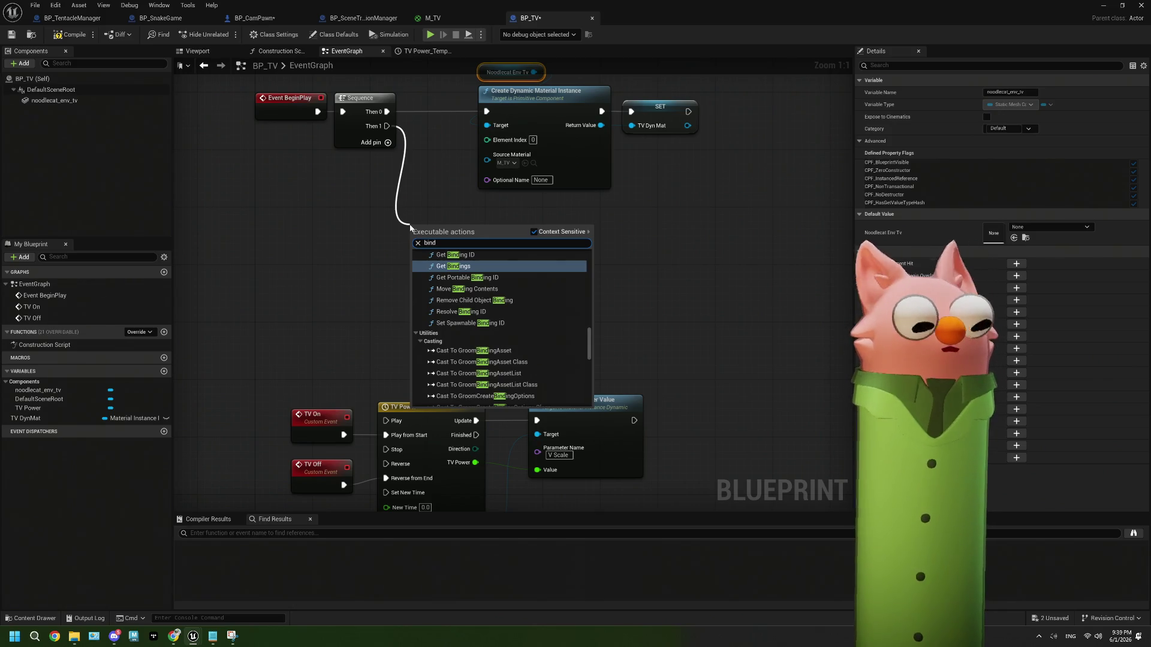
pyautogui.press('BackSpace')
pyautogui.press('BackSpace')
pyautogui.press('BackSpace')
pyautogui.write('get')
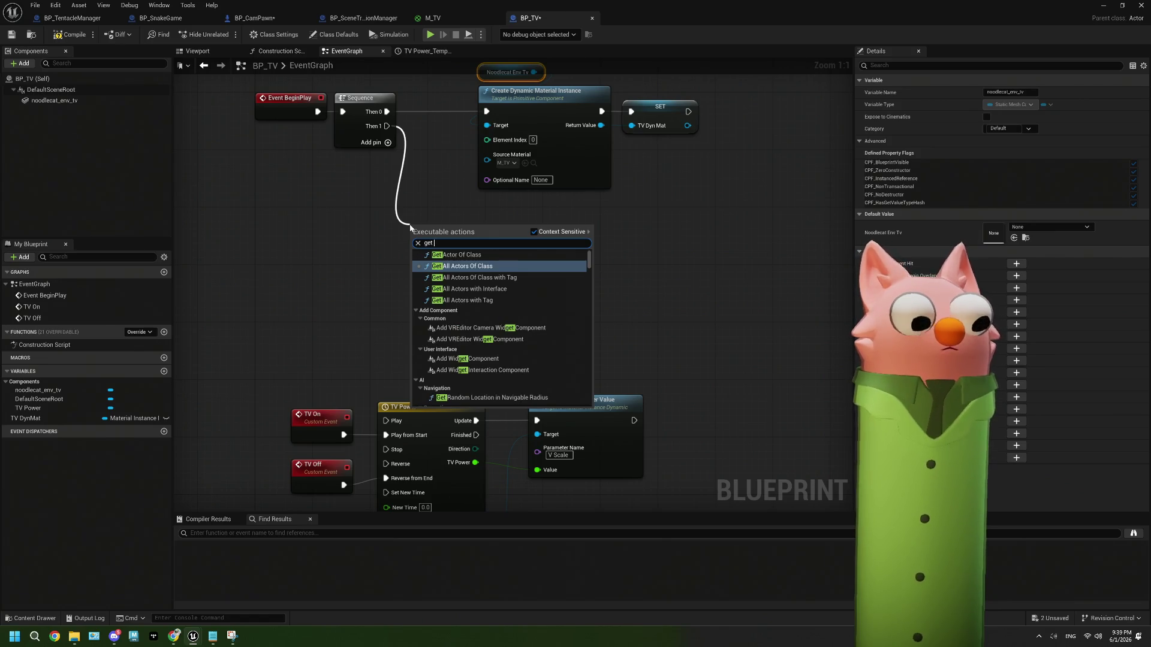
pyautogui.write(' ac')
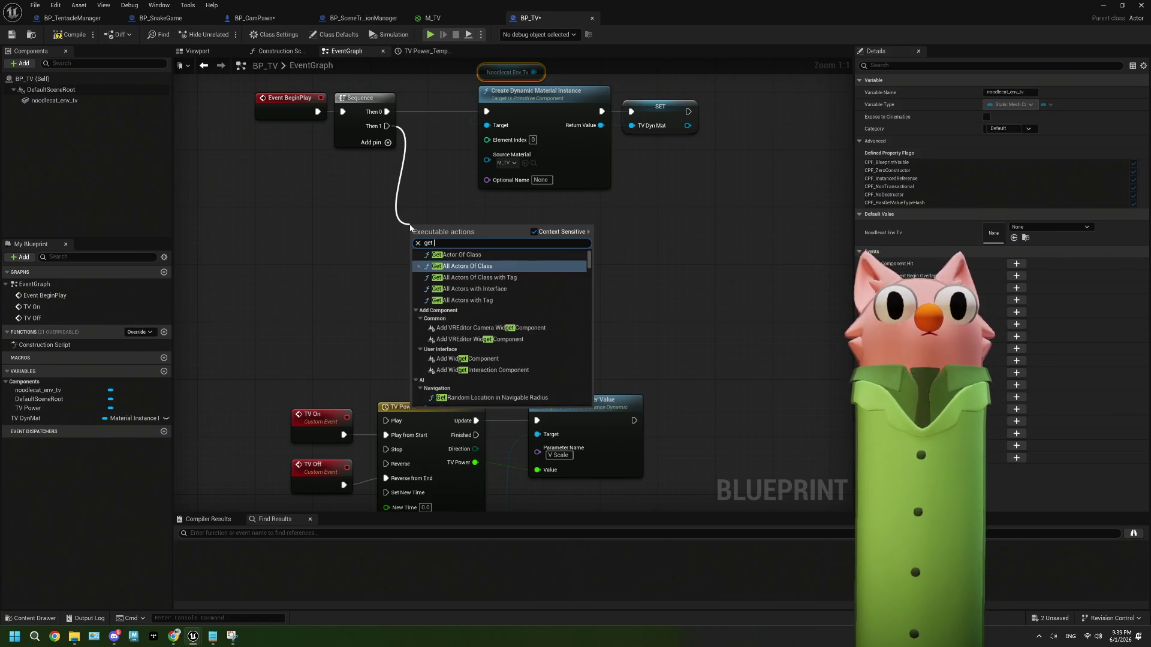
pyautogui.click(452, 255)
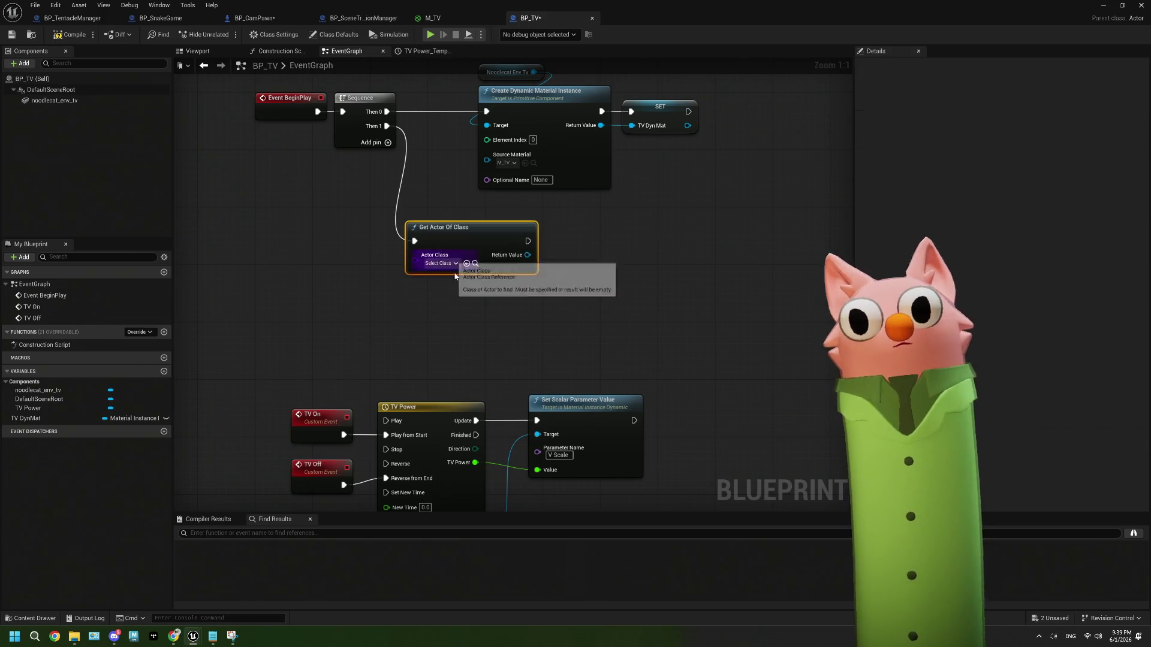
pyautogui.click(447, 263)
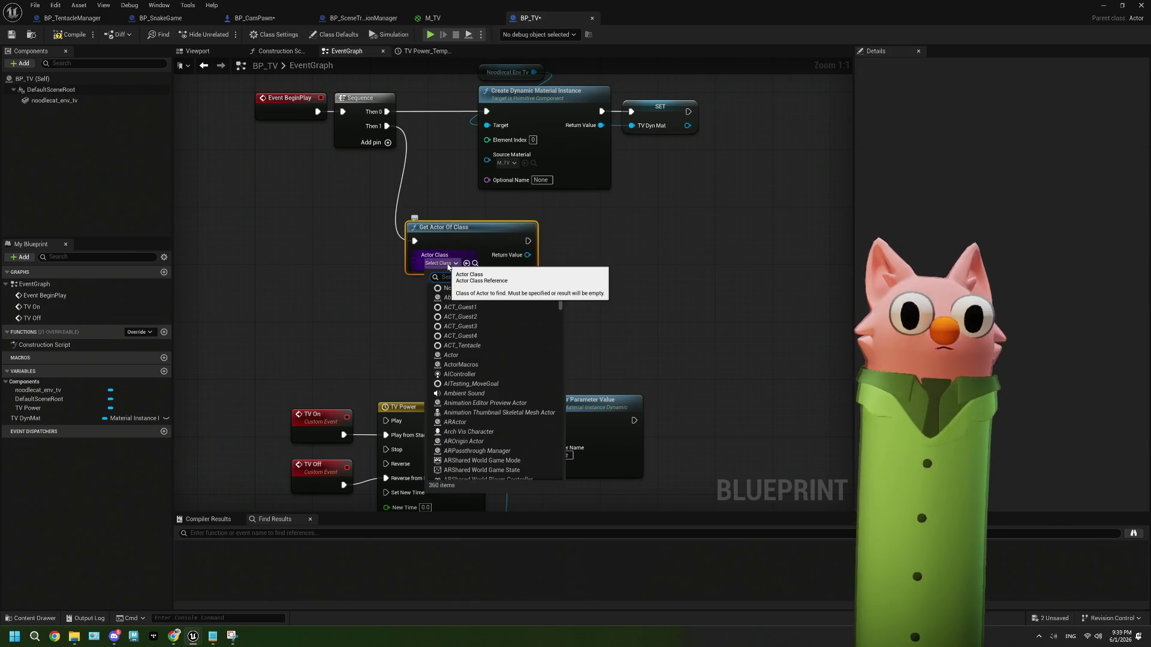
pyautogui.write('snake')
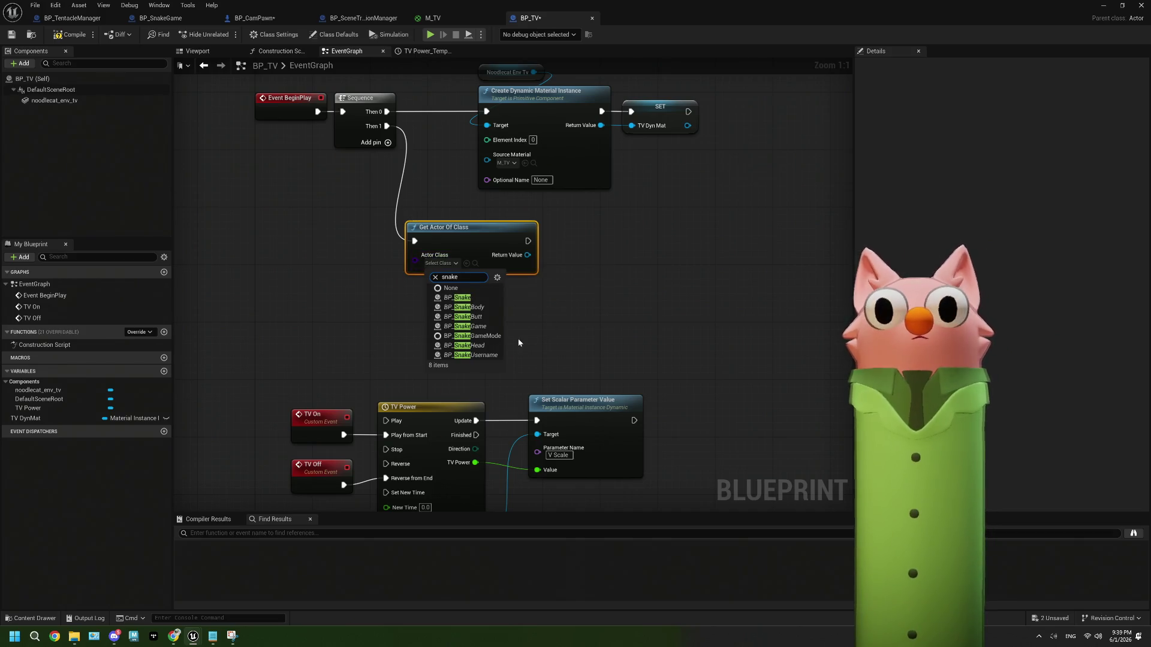
pyautogui.click(465, 326)
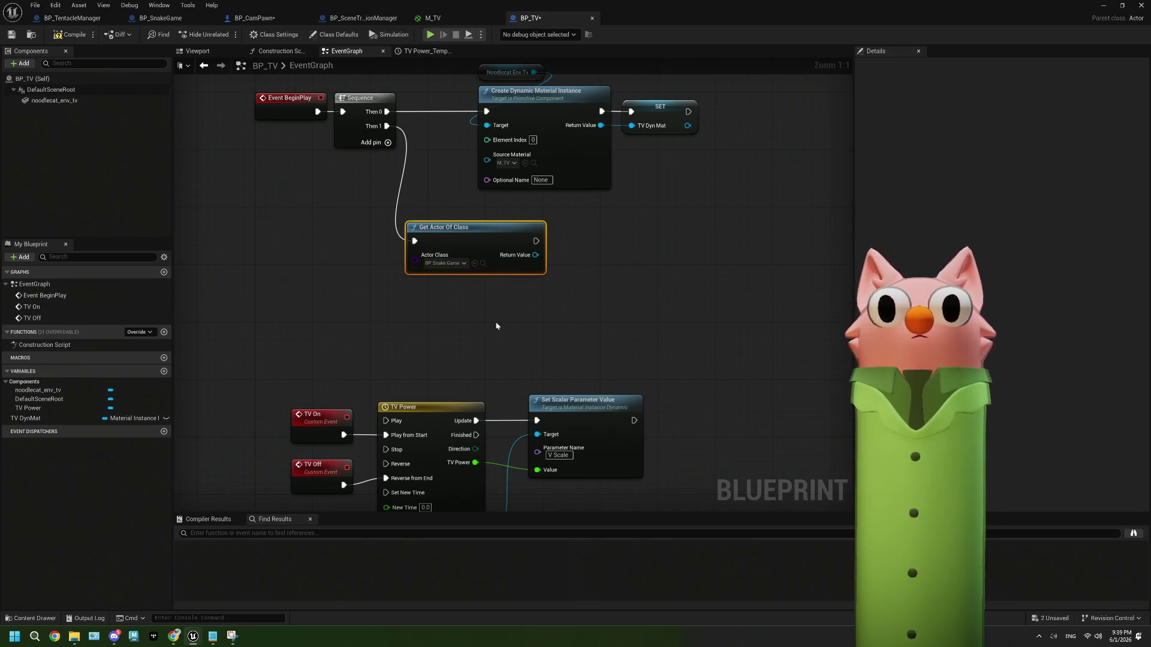
pyautogui.doubleClick(767, 22)
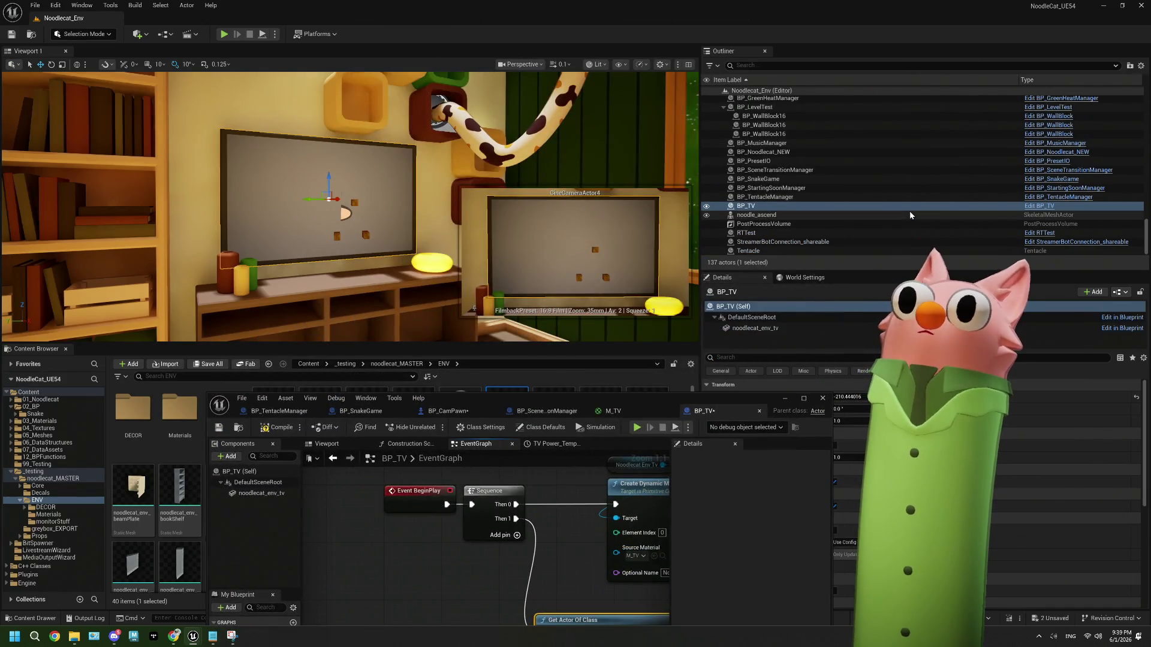
pyautogui.doubleClick(757, 397)
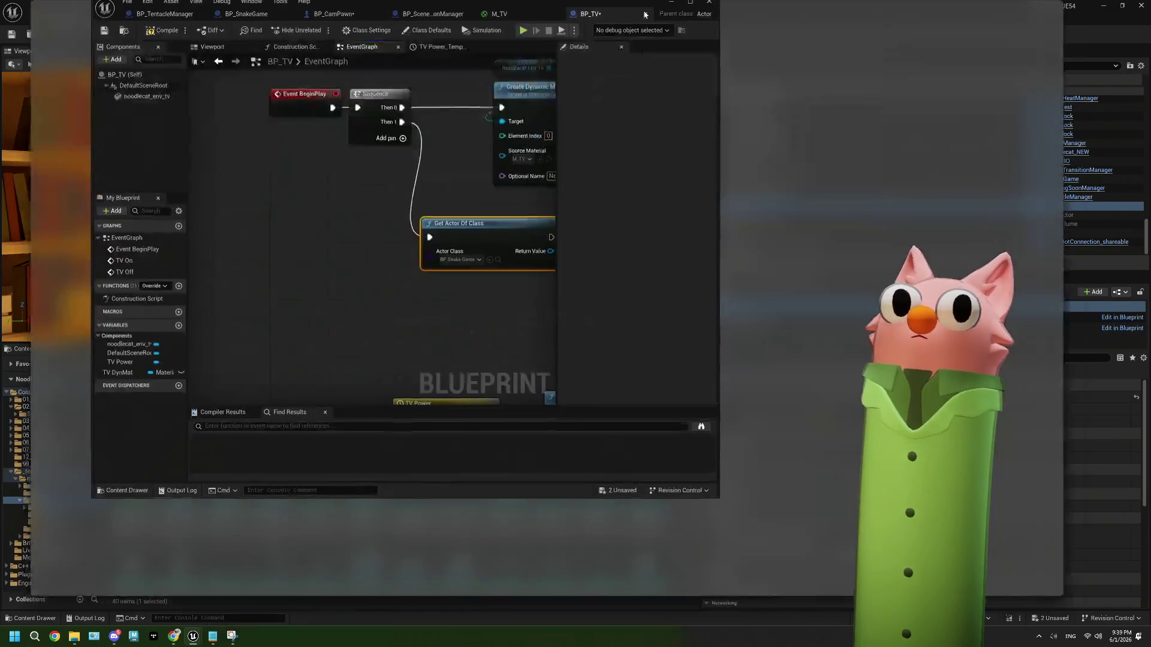
# Promote the found actor to a new variable named As SnakeGame.
pyautogui.moveTo(506, 218); pyautogui.dragTo(545, 221)
pyautogui.click(603, 277)
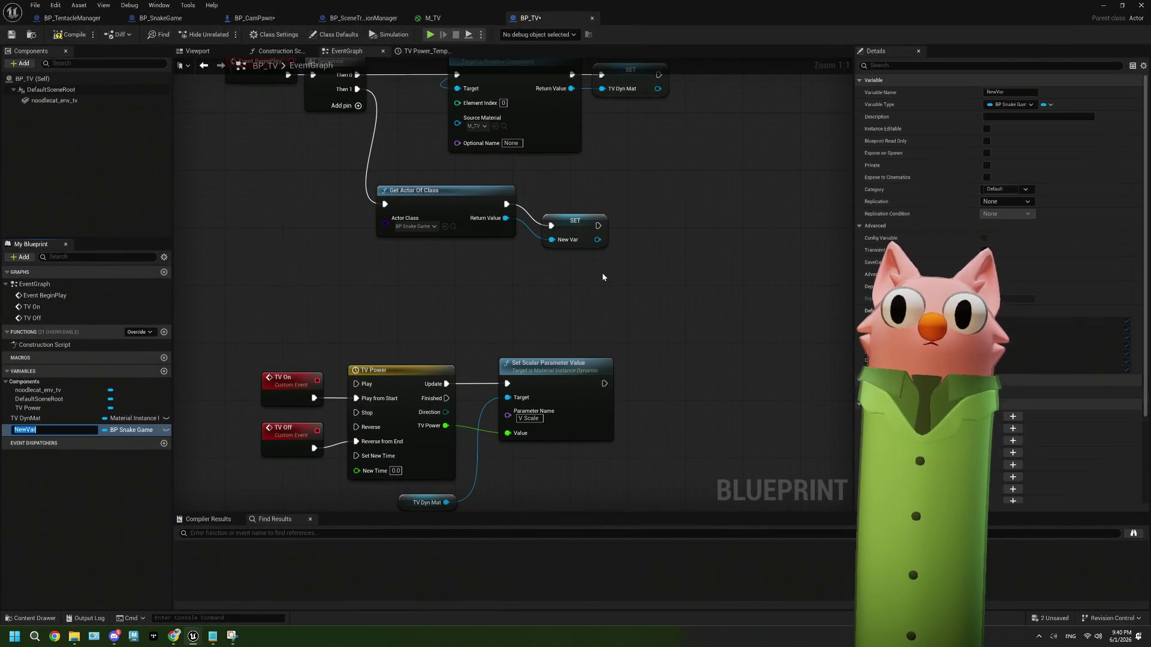
pyautogui.write('As Snak')
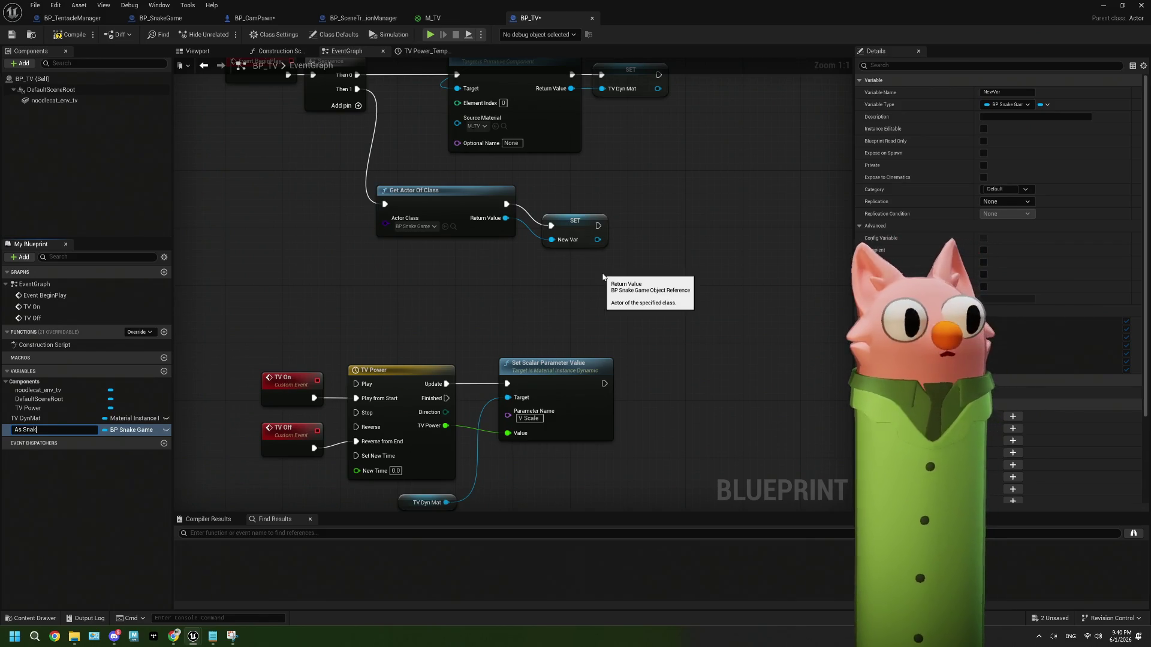
pyautogui.write('eGame')
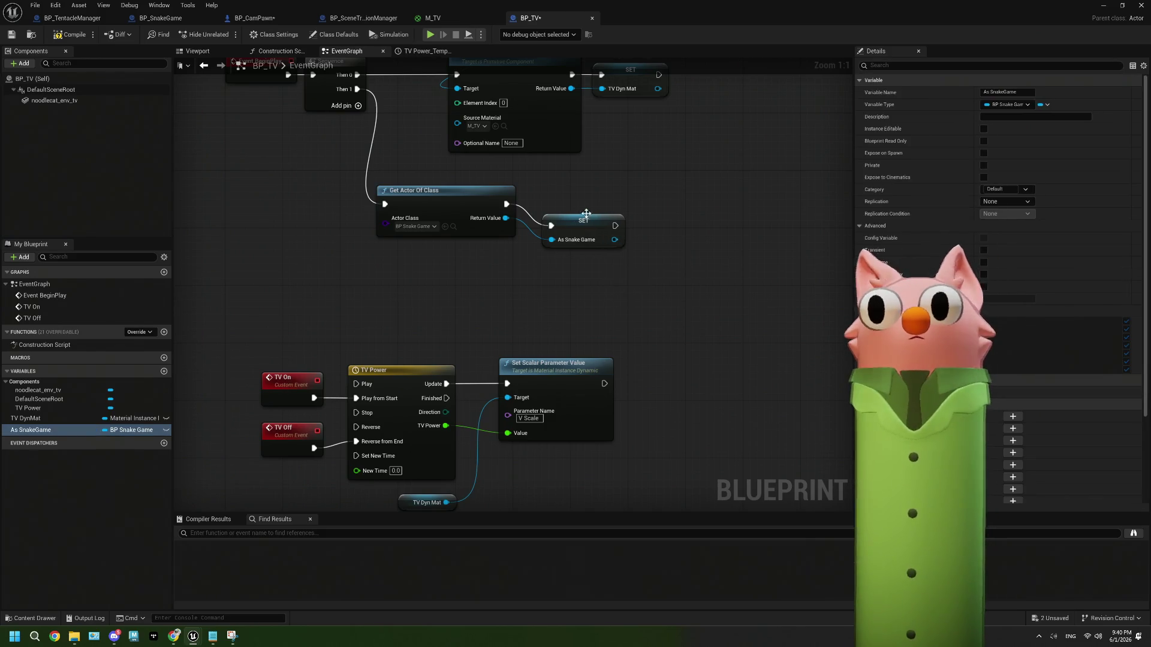
pyautogui.click(580, 213)
pyautogui.moveTo(577, 200); pyautogui.dragTo(596, 157)
# Add an On Button Click Start Game event from As Snake Game beside SET, then delete it.
pyautogui.moveTo(441, 277); pyautogui.dragTo(356, 328)
pyautogui.moveTo(542, 226); pyautogui.dragTo(555, 271)
pyautogui.write('bind')
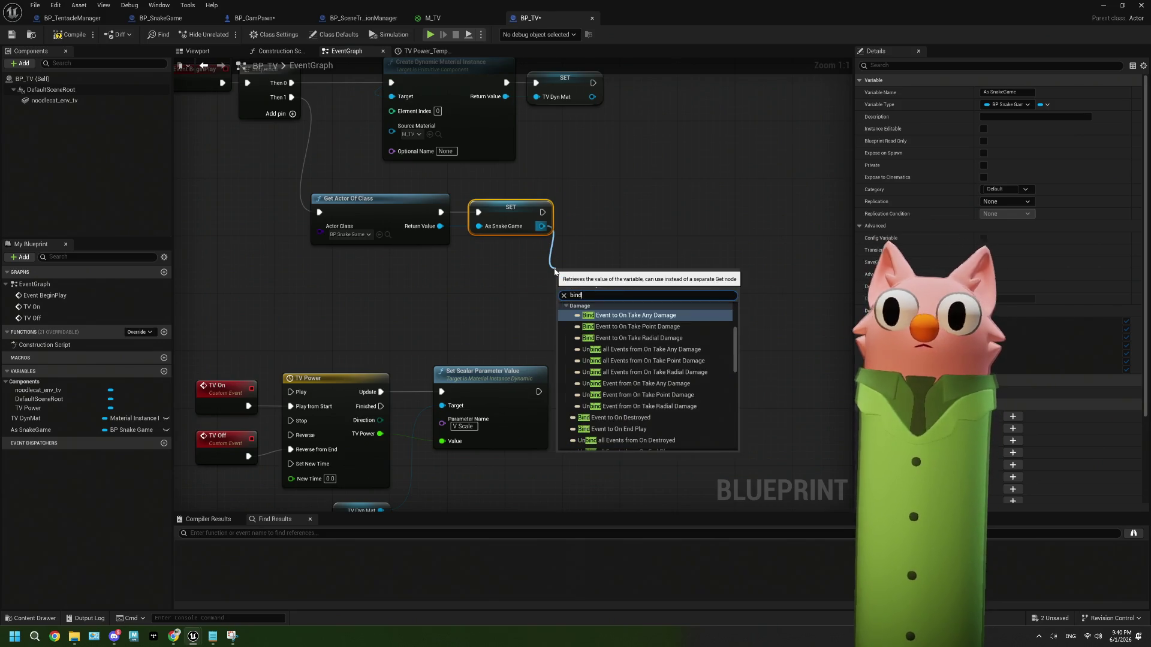
pyautogui.press('BackSpace')
pyautogui.press('BackSpace')
pyautogui.press('BackSpace')
pyautogui.write('star')
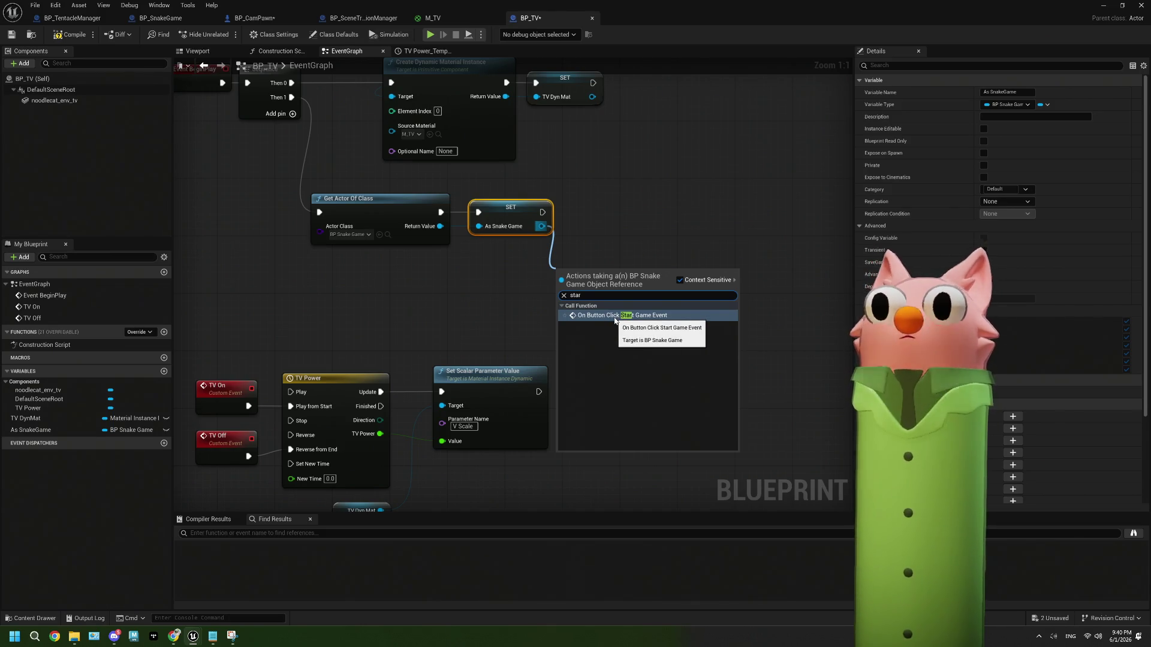
pyautogui.click(614, 319)
pyautogui.moveTo(596, 271); pyautogui.dragTo(623, 208)
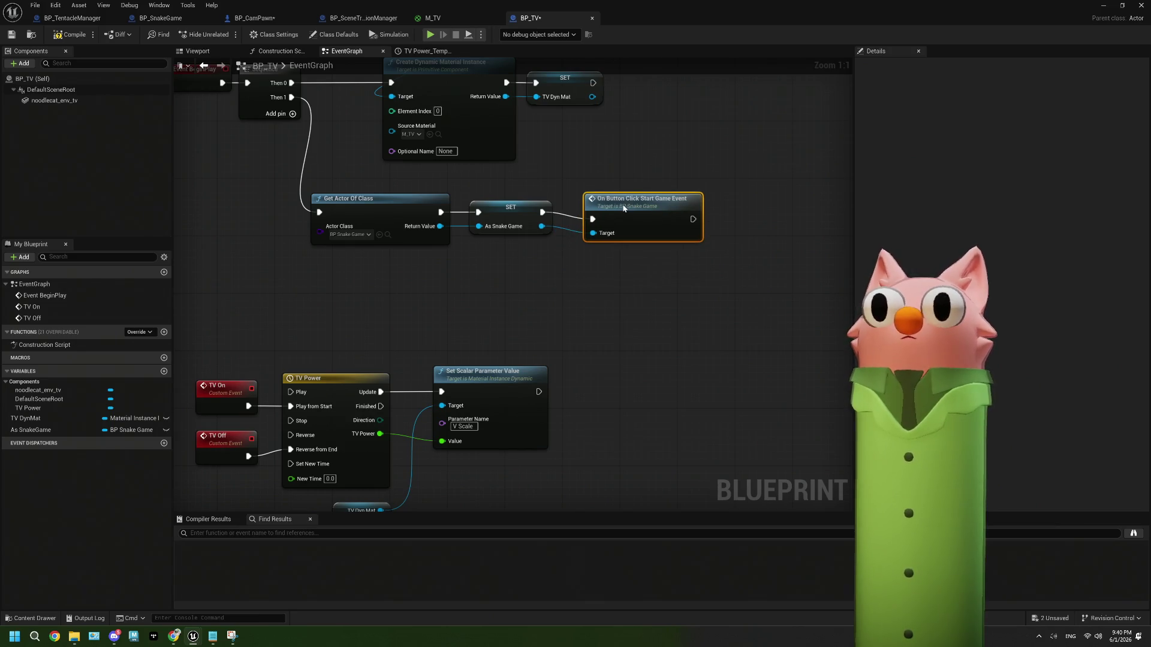
pyautogui.press('Delete')
# Search As Snake Game's actions for Bind Event, then dismiss the list without adding anything.
pyautogui.moveTo(541, 226); pyautogui.dragTo(543, 267)
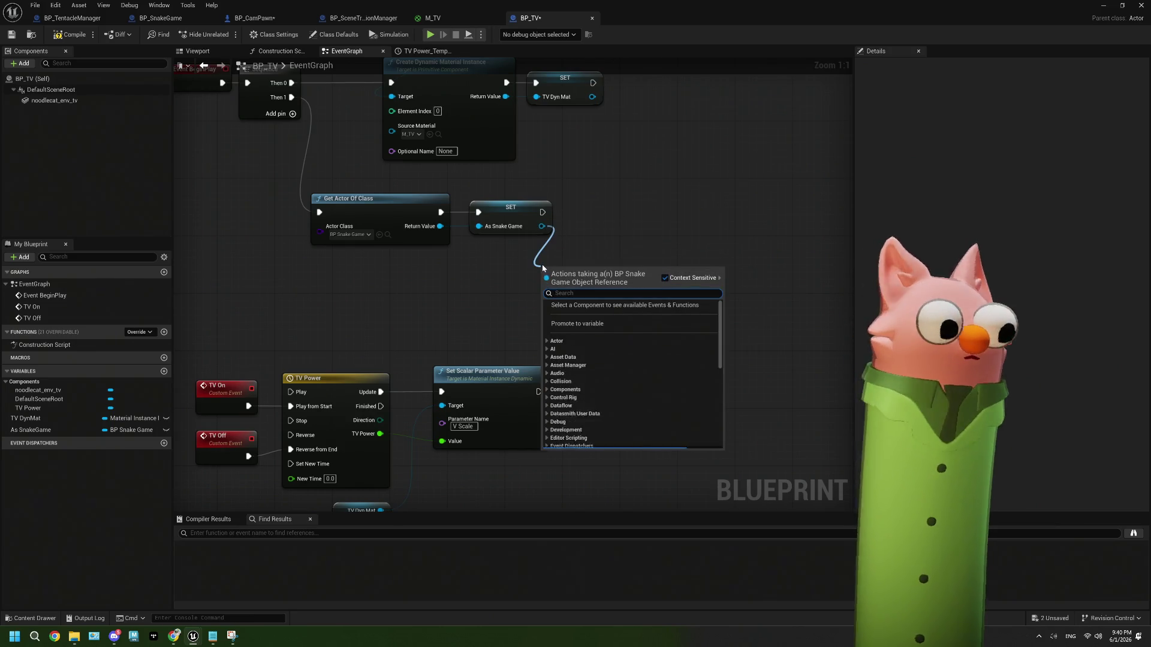
pyautogui.write('bi')
pyautogui.press('BackSpace')
pyautogui.press('BackSpace')
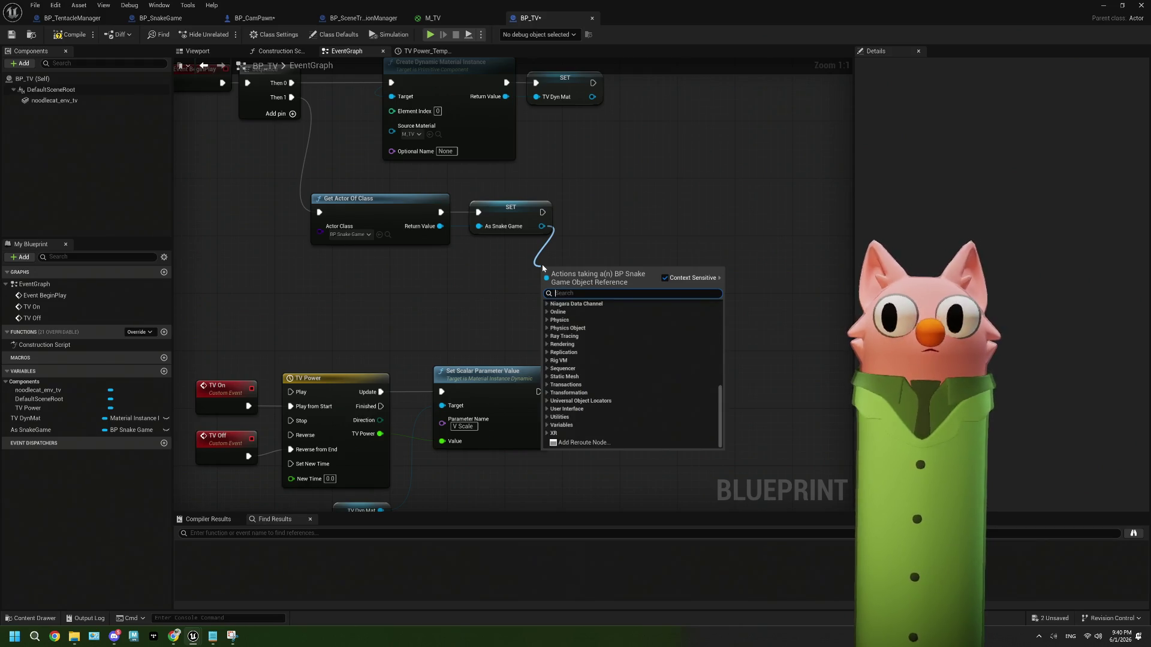
pyautogui.write('bind event')
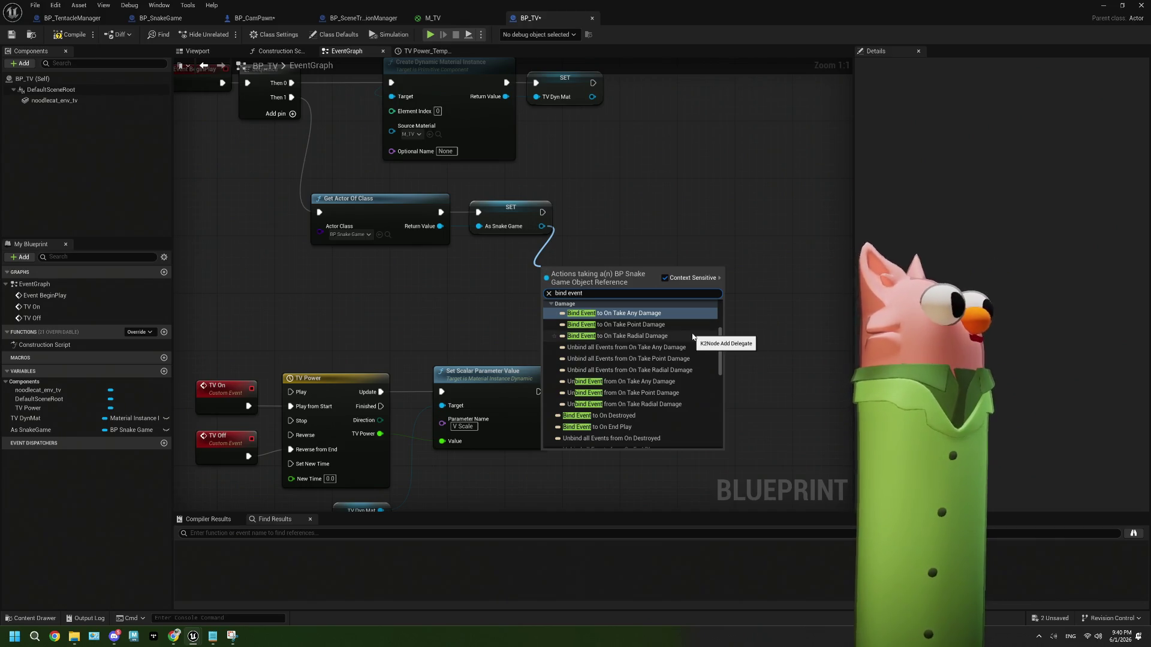
pyautogui.scroll(-4, 693, 337)
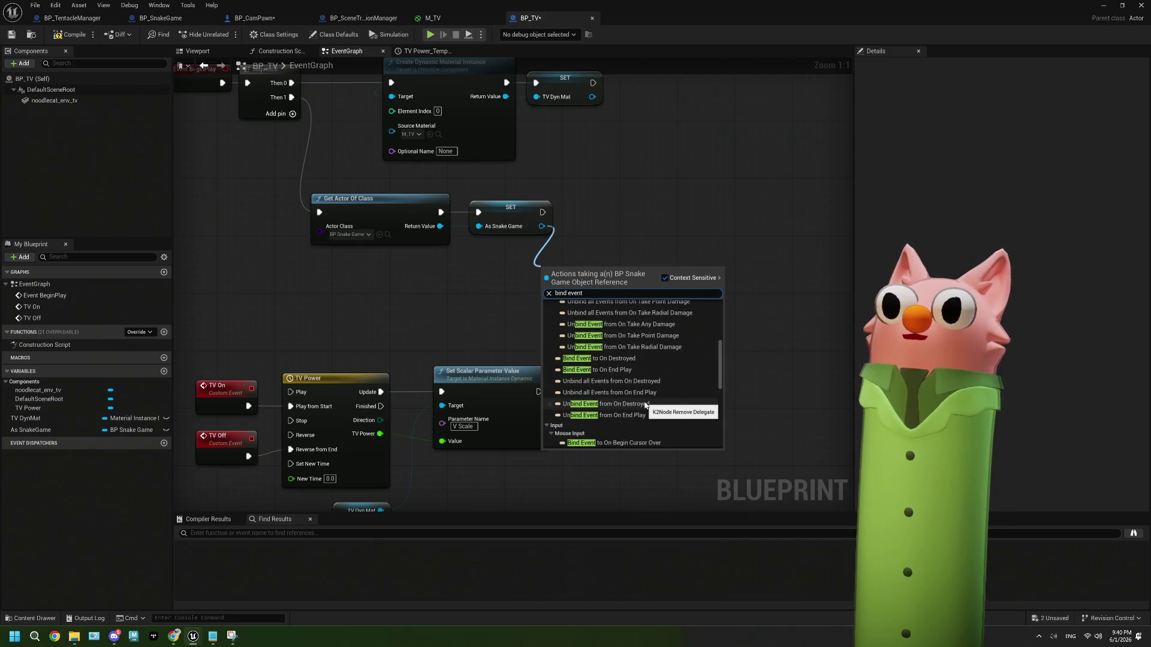
pyautogui.scroll(-5, 645, 405)
pyautogui.scroll(-4, 645, 404)
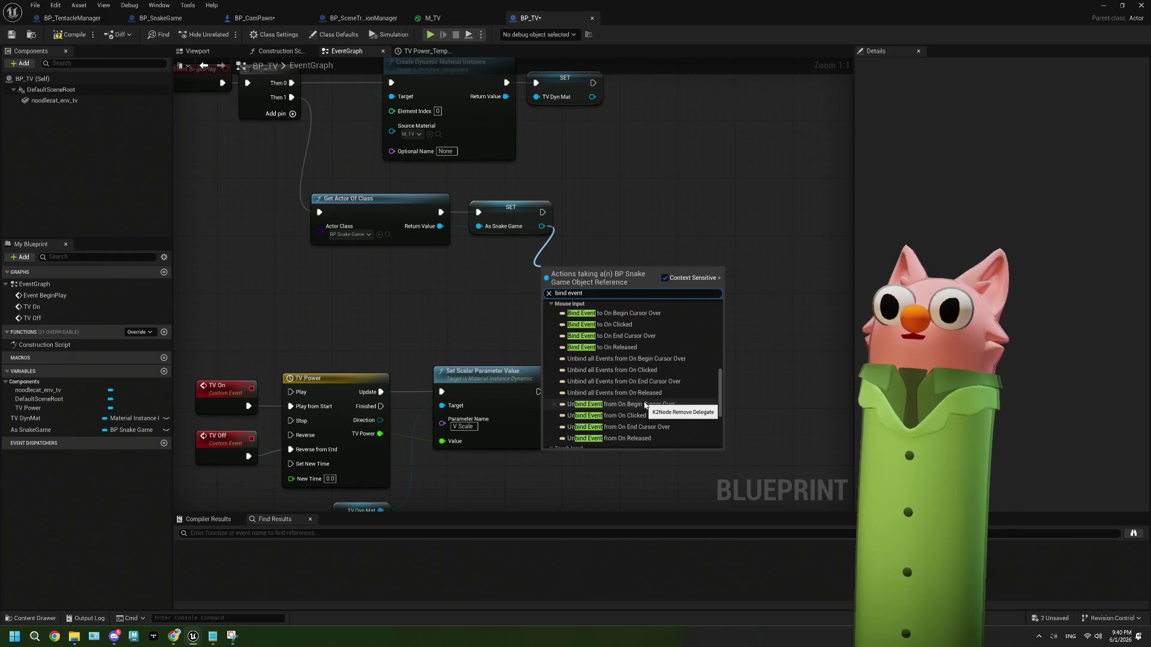
pyautogui.scroll(-5, 645, 405)
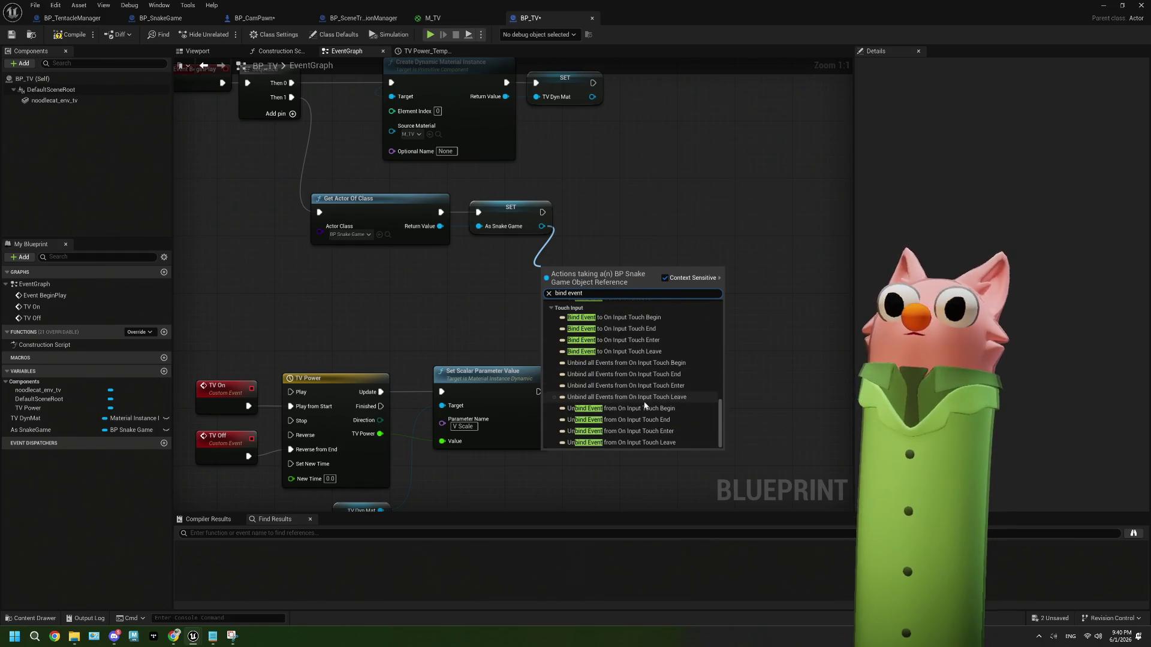
pyautogui.scroll(5, 645, 406)
pyautogui.press('Escape')
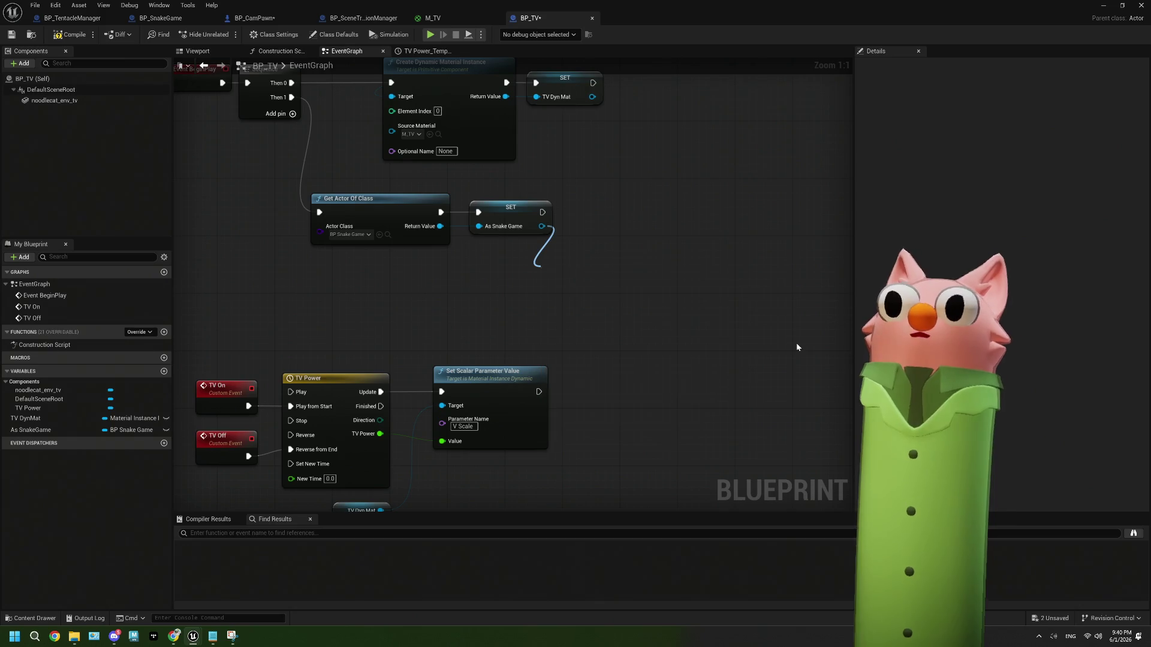
# After checking BP_SnakeGame, delete the SET As Snake Game node and the As SnakeGame variable.
pyautogui.click(161, 18)
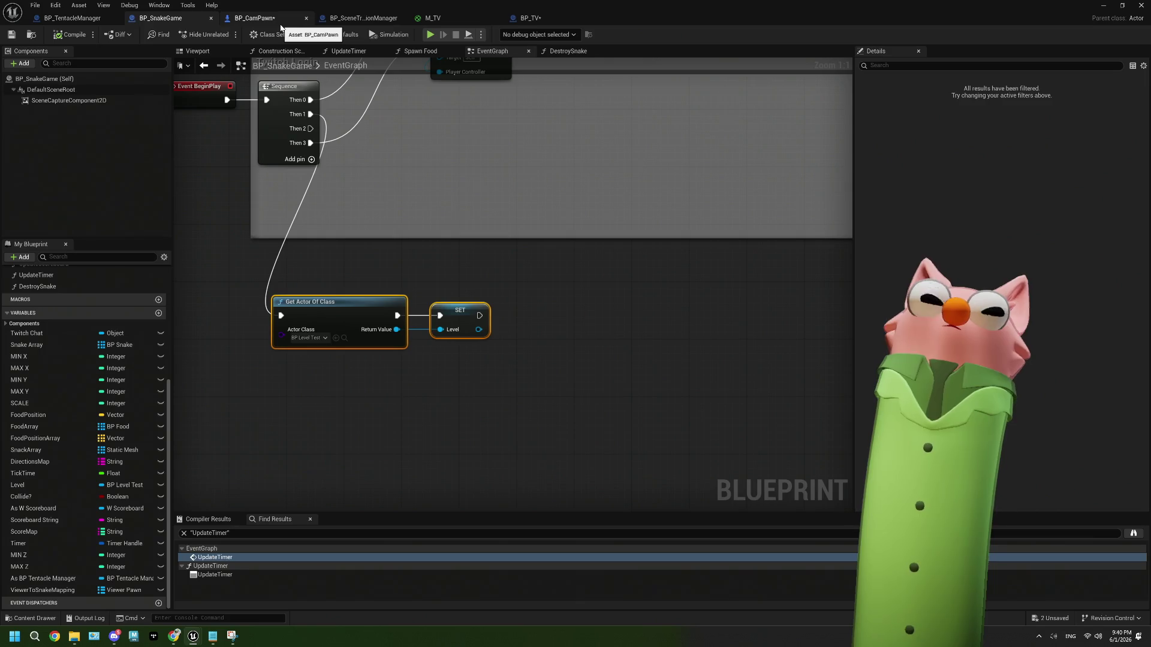
pyautogui.click(528, 18)
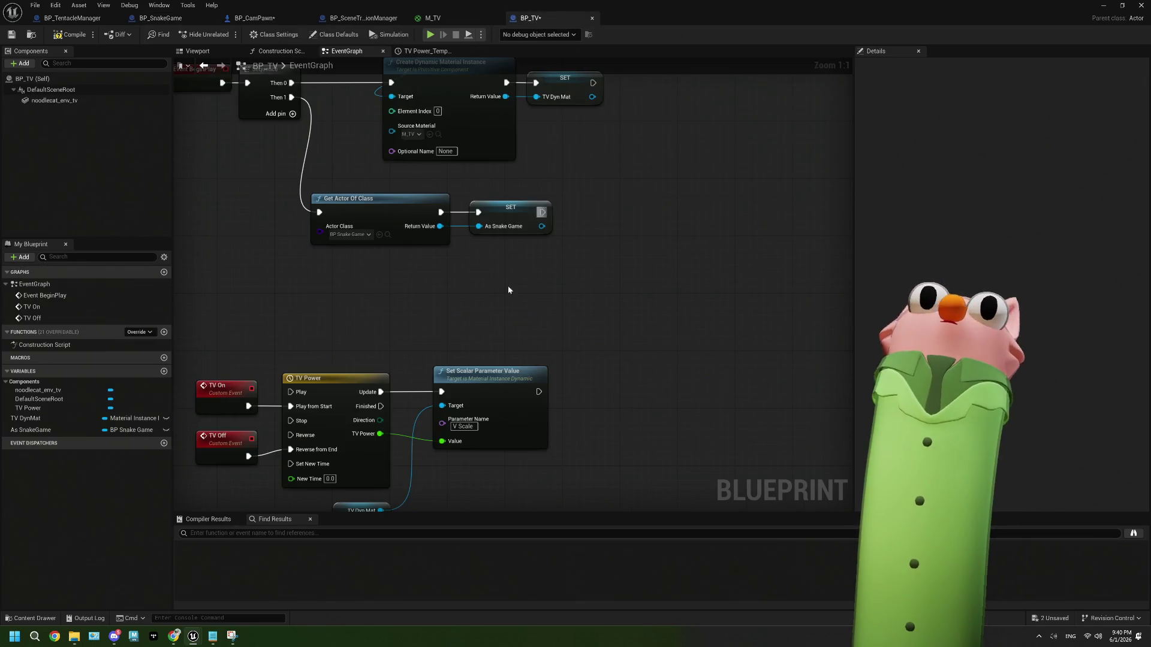
pyautogui.click(557, 197)
pyautogui.press('Delete')
pyautogui.click(36, 430)
pyautogui.rightClick(57, 429)
pyautogui.click(78, 511)
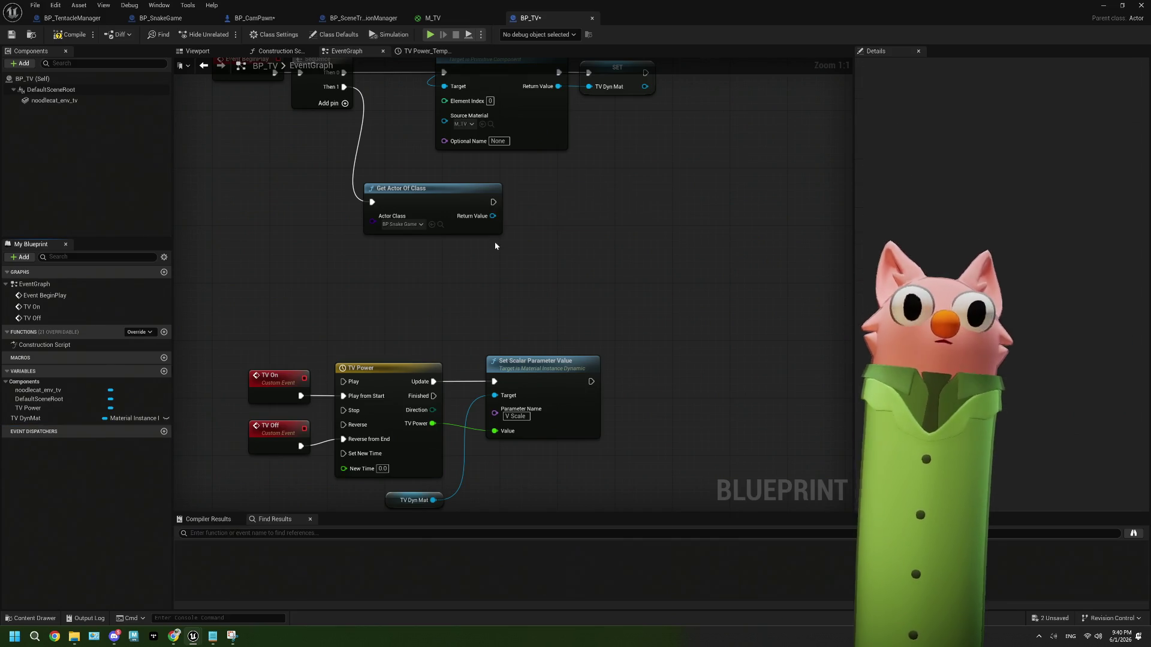
pyautogui.click(410, 225)
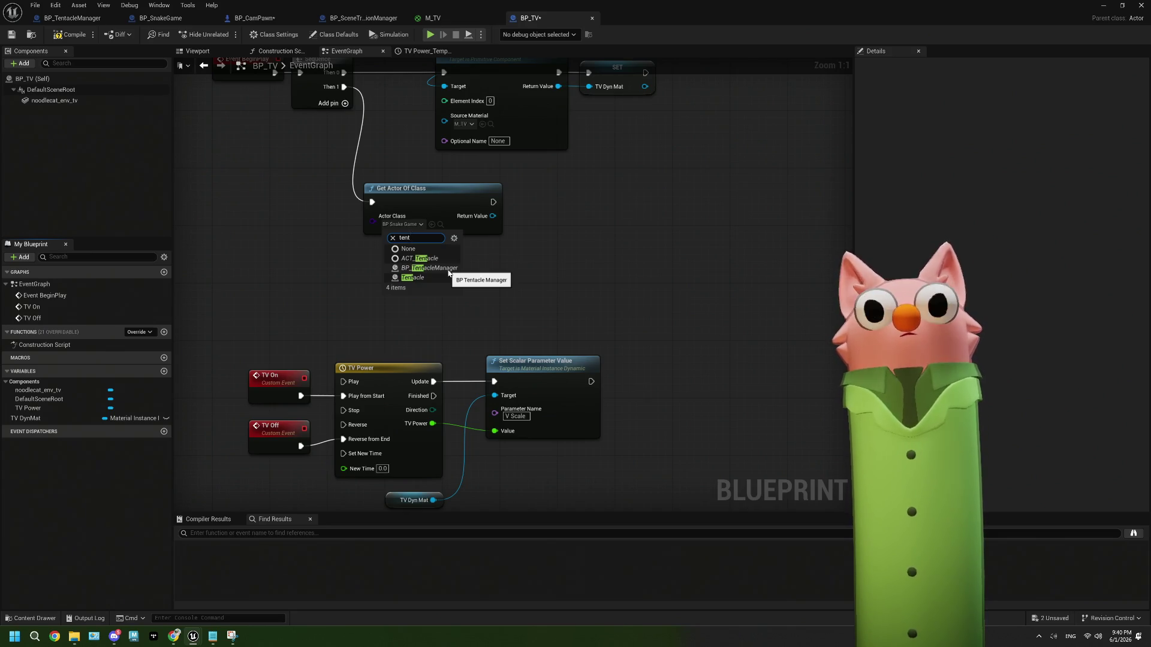
# Set Get Actor Of Class to BP Tentacle Manager and promote its result to a Tentacle Manager variable.
pyautogui.click(448, 271)
pyautogui.moveTo(406, 227)
pyautogui.mouseDown()
pyautogui.moveTo(462, 248)
pyautogui.moveTo(453, 244)
pyautogui.mouseUp()
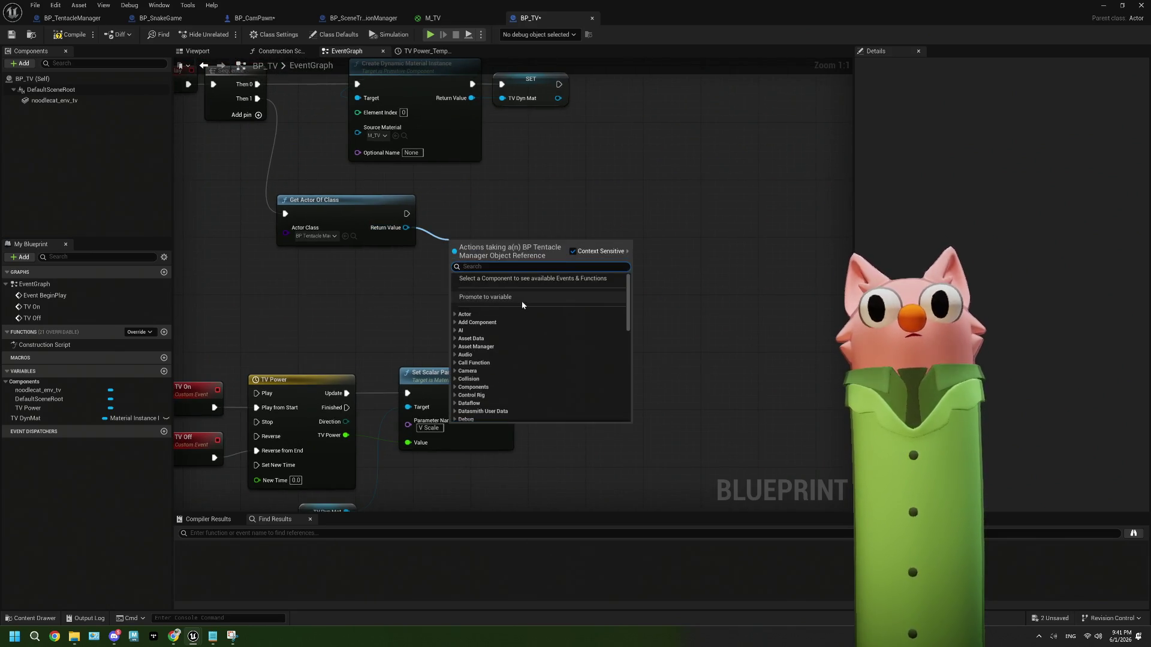
pyautogui.click(521, 297)
pyautogui.write('Tentacle Manager')
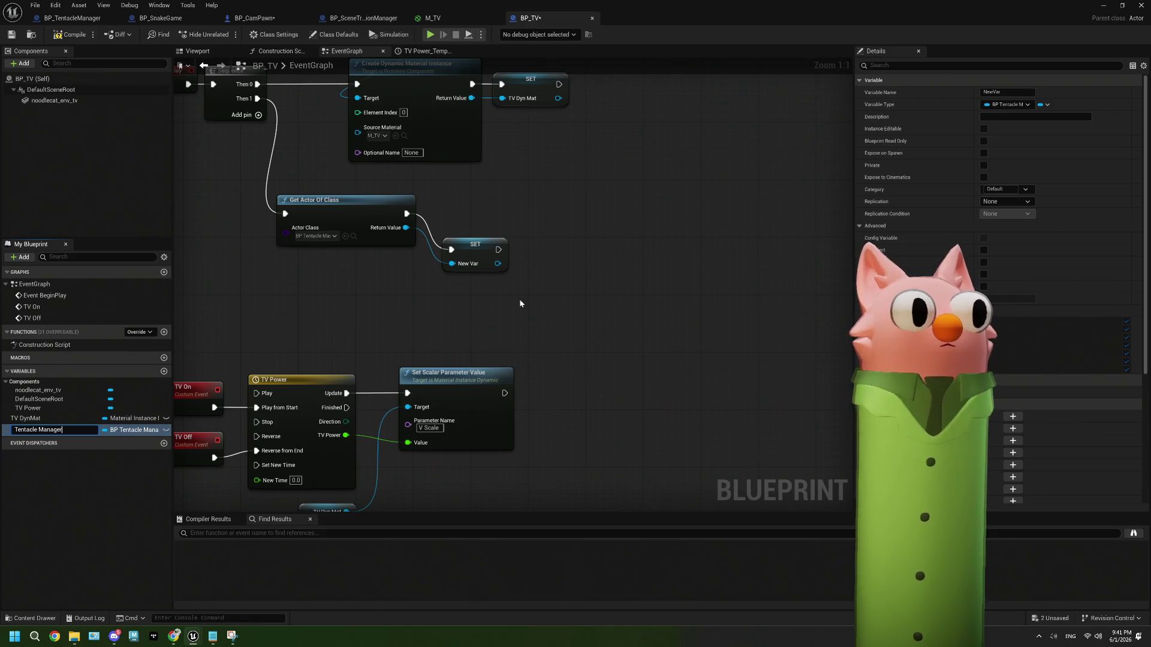
pyautogui.press('Return')
pyautogui.moveTo(477, 263)
pyautogui.mouseDown()
pyautogui.moveTo(481, 214)
pyautogui.moveTo(528, 278)
pyautogui.mouseUp()
# Search Tentacle Manager's actions for 'start game' and add a bind to On Button Click Start Game.
pyautogui.write('start')
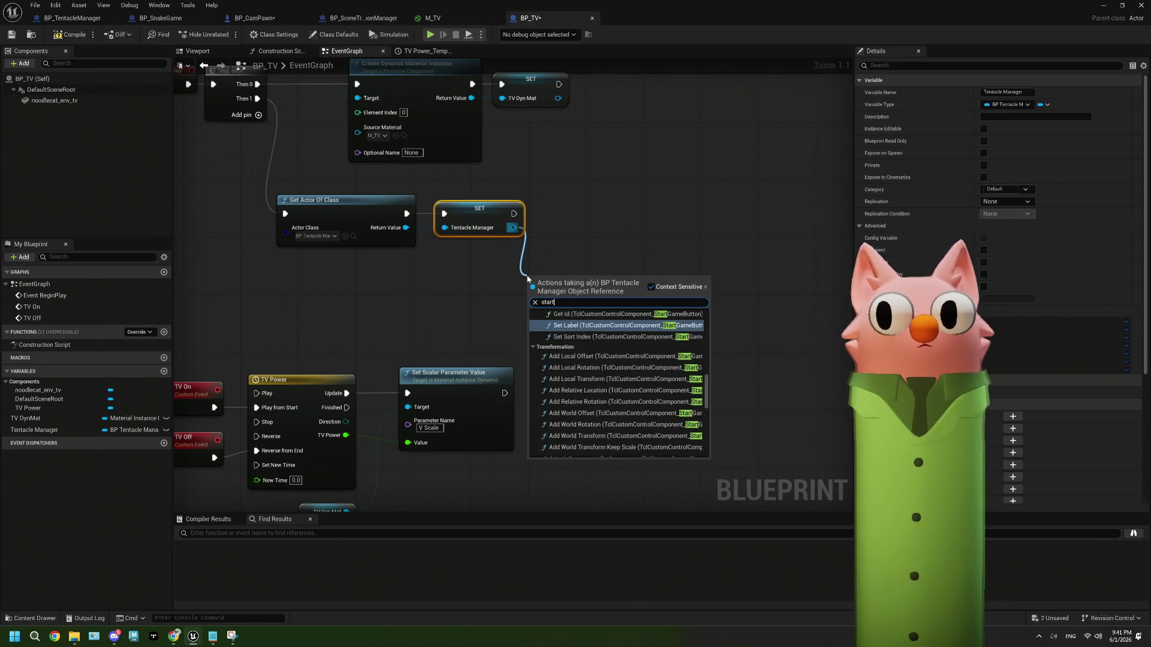
pyautogui.scroll(8, 590, 366)
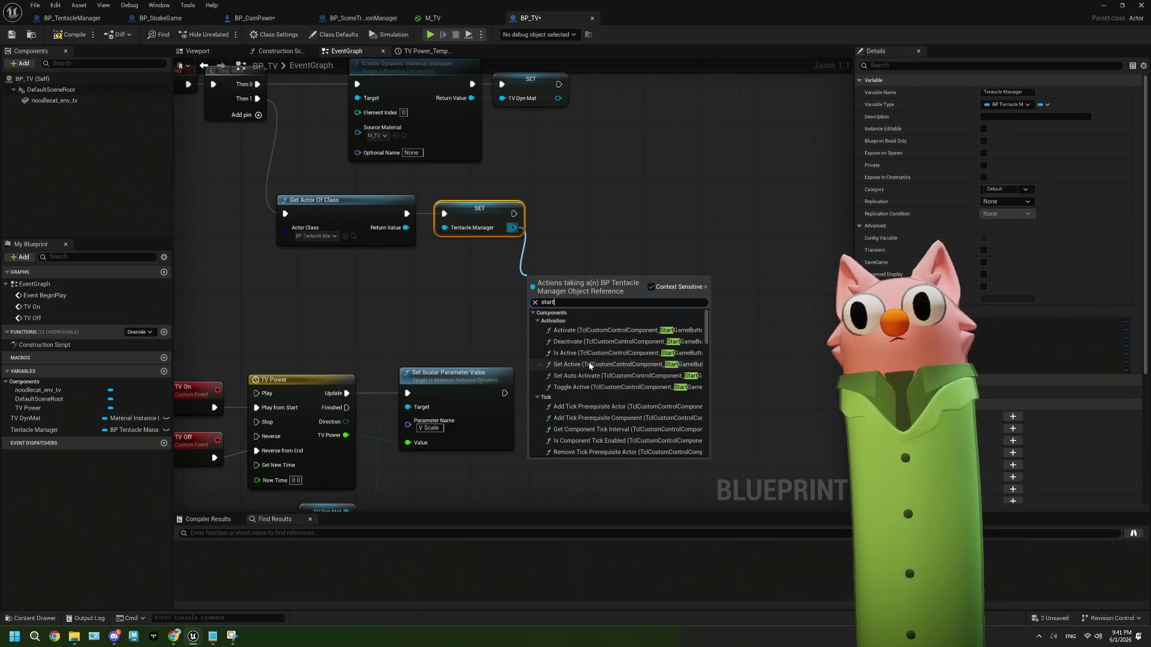
pyautogui.press('BackSpace')
pyautogui.press('BackSpace')
pyautogui.press('BackSpace')
pyautogui.write('a')
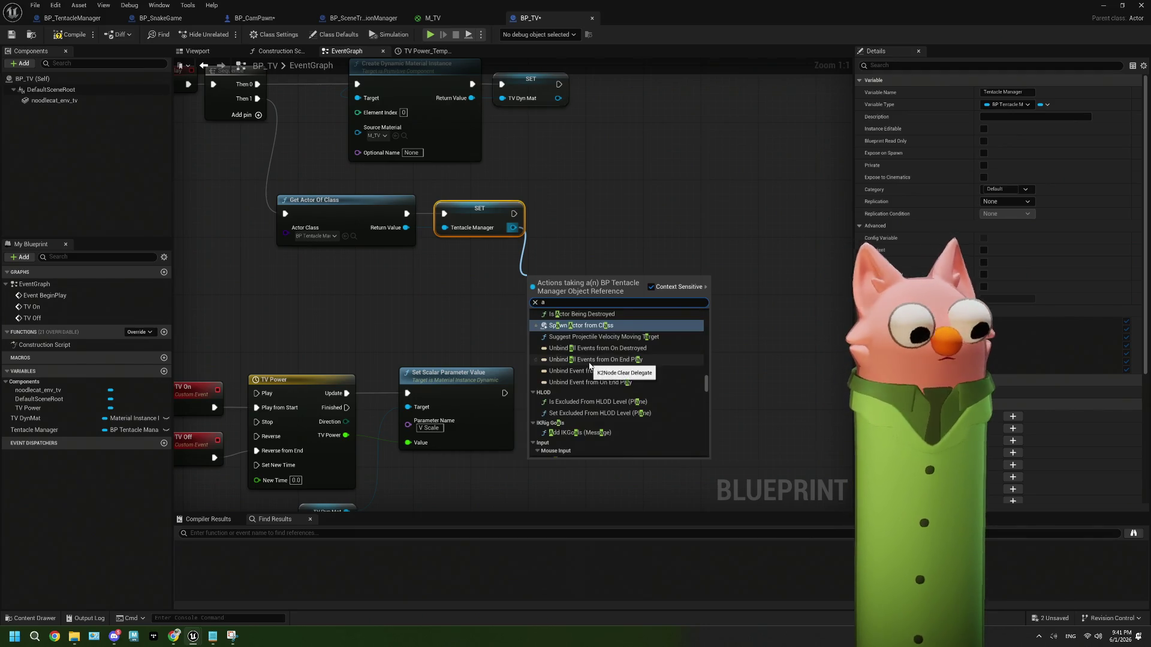
pyautogui.write('ssi')
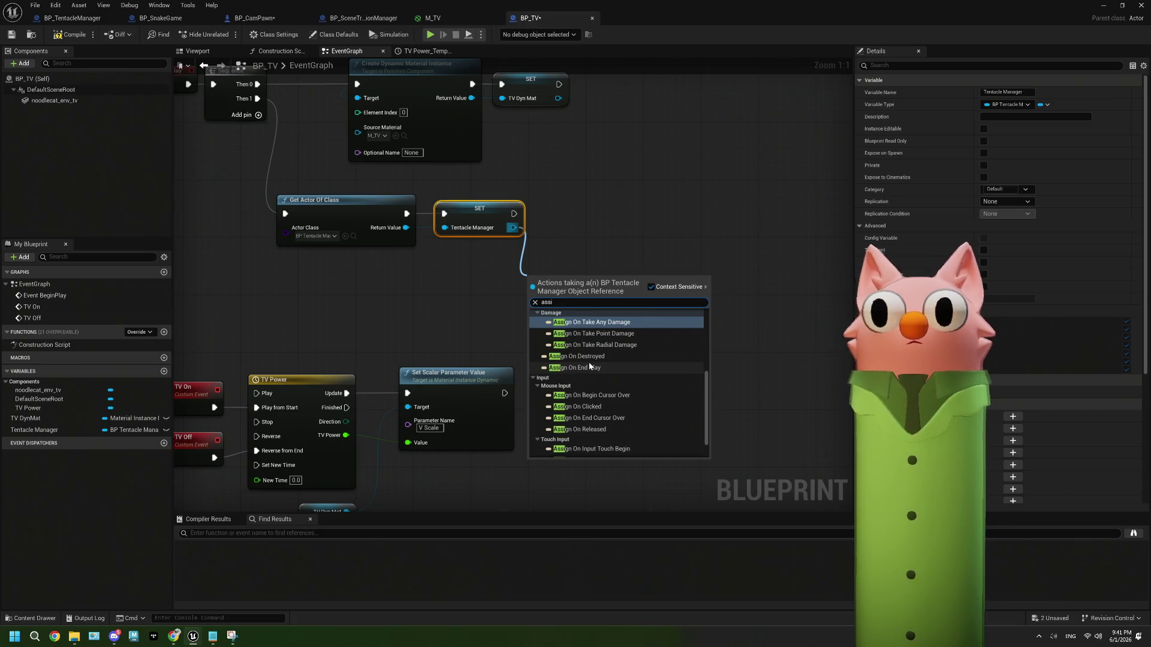
pyautogui.scroll(3, 590, 365)
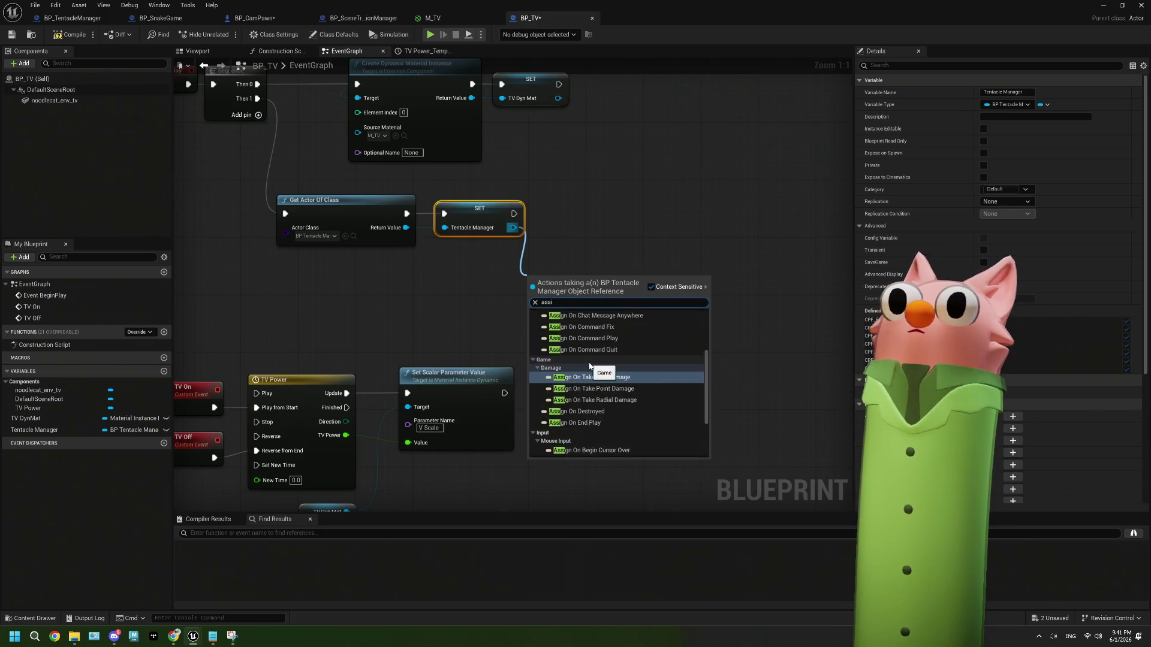
pyautogui.scroll(2, 594, 365)
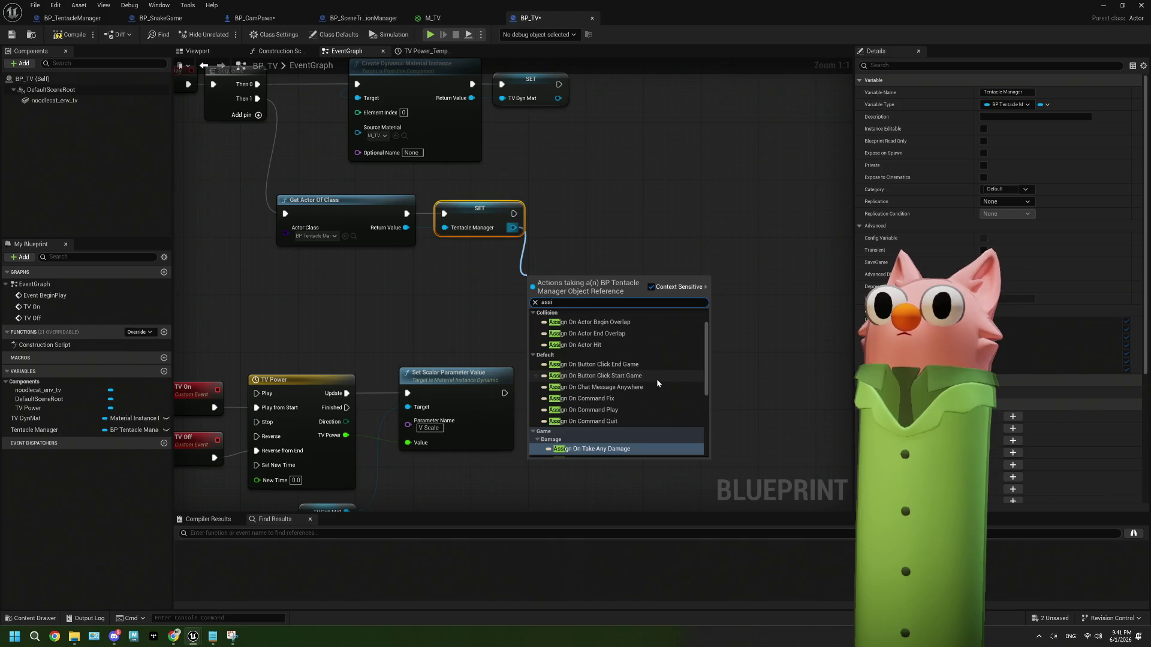
pyautogui.press('BackSpace')
pyautogui.press('BackSpace')
pyautogui.press('BackSpace')
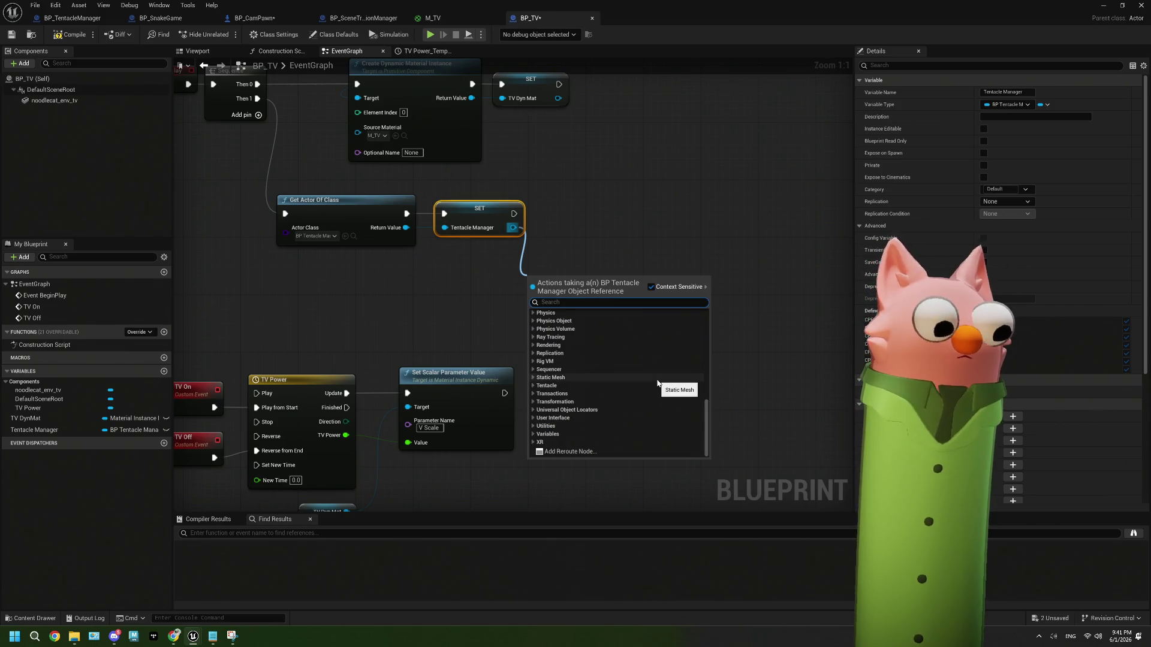
pyautogui.write('start game')
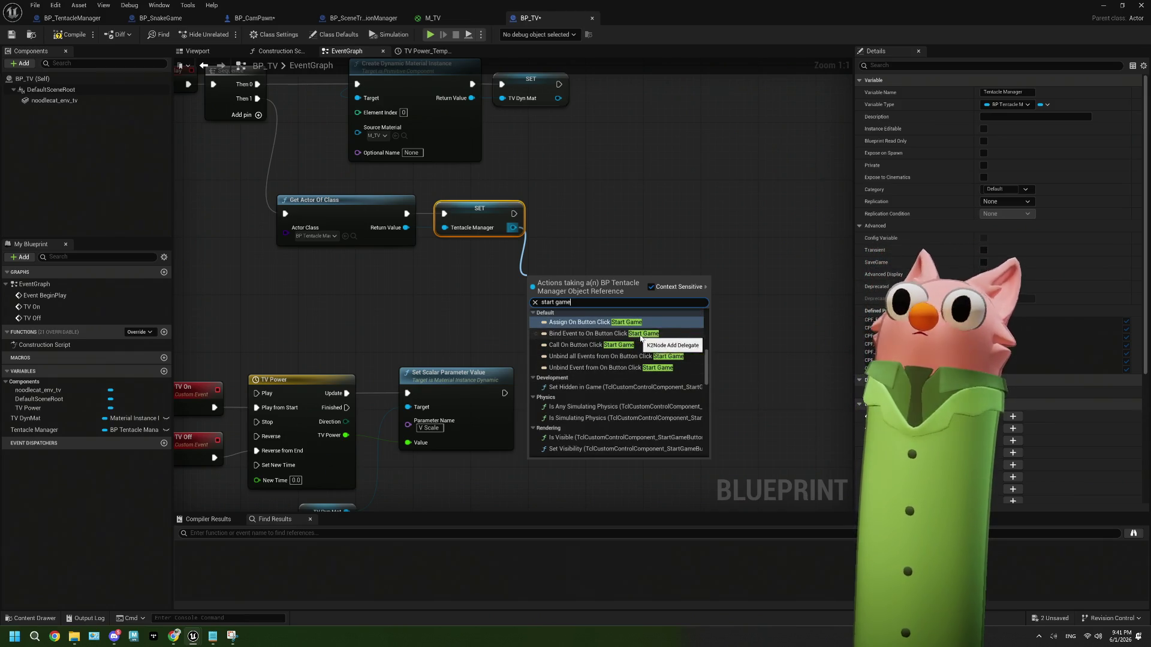
pyautogui.click(662, 334)
# Wire TV On to the Start Game bind, then chain an End Game bind wired to TV Off.
pyautogui.moveTo(587, 292); pyautogui.dragTo(617, 213)
pyautogui.moveTo(560, 241); pyautogui.dragTo(217, 389)
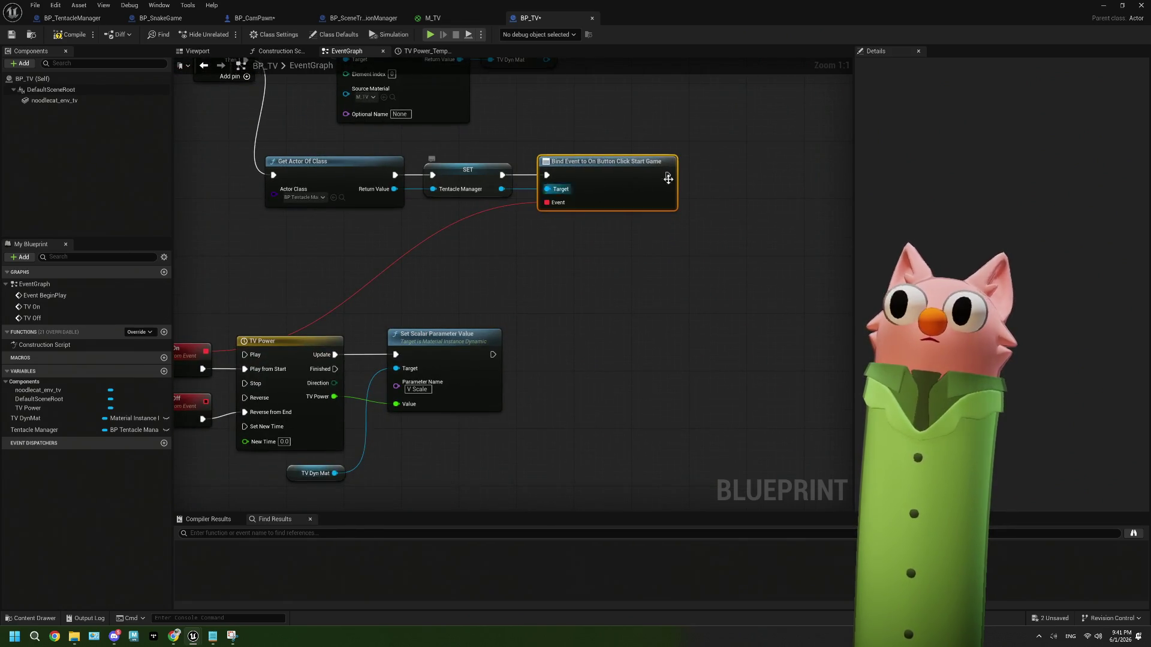
pyautogui.moveTo(501, 189); pyautogui.dragTo(531, 274)
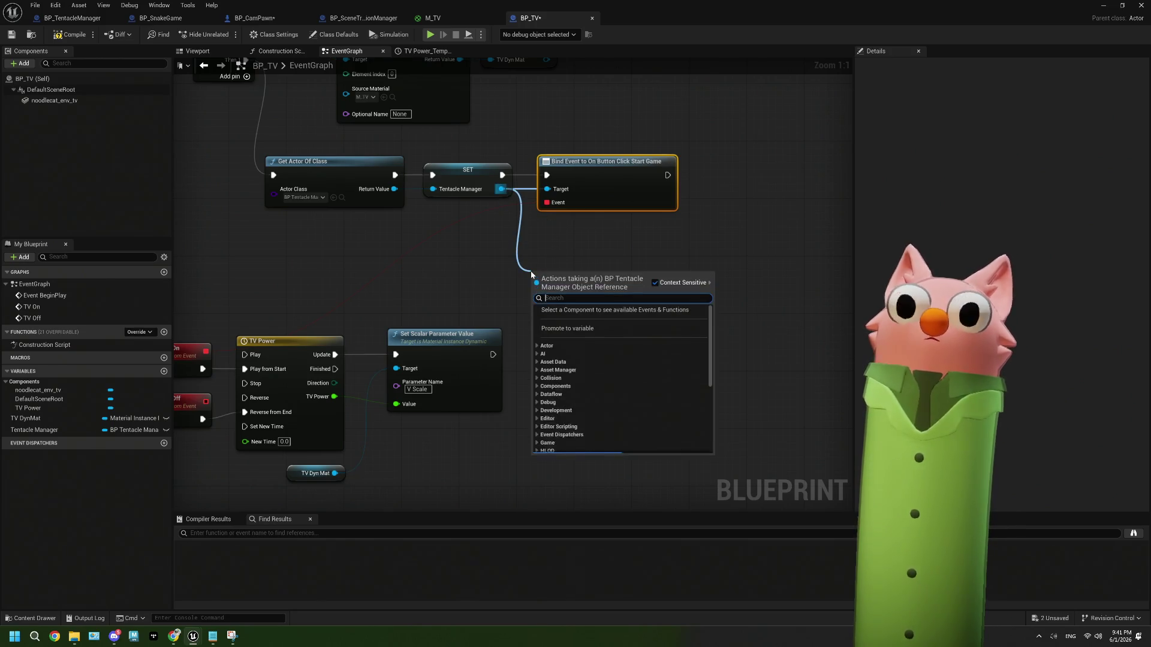
pyautogui.write('end game')
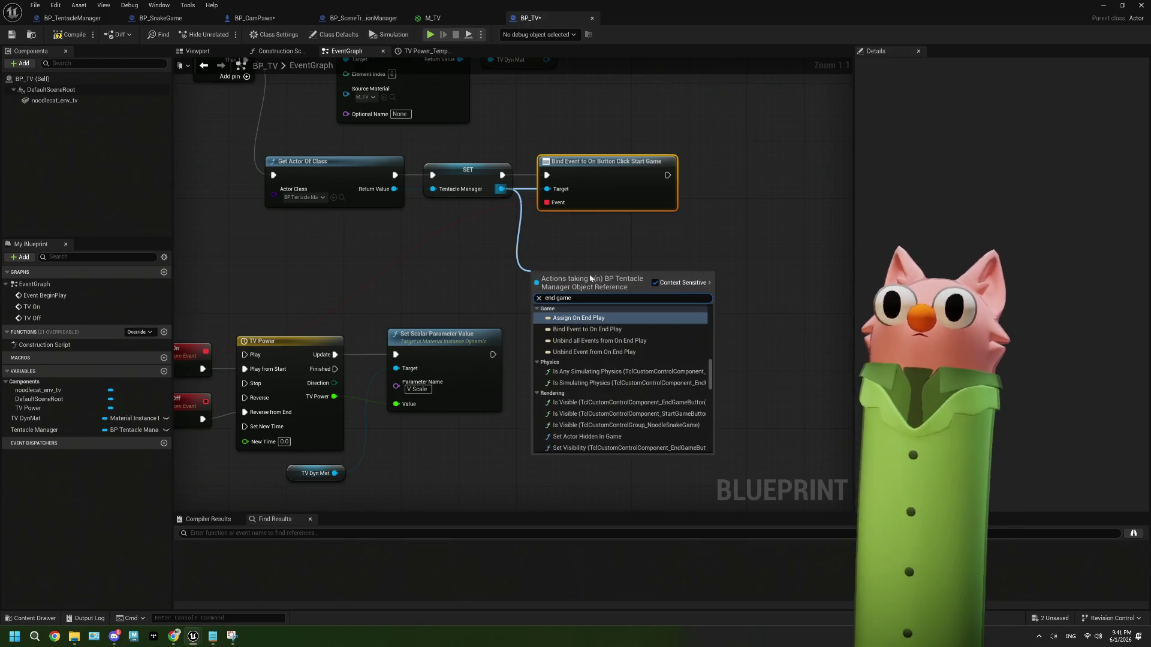
pyautogui.scroll(-10, 645, 345)
pyautogui.scroll(10, 645, 348)
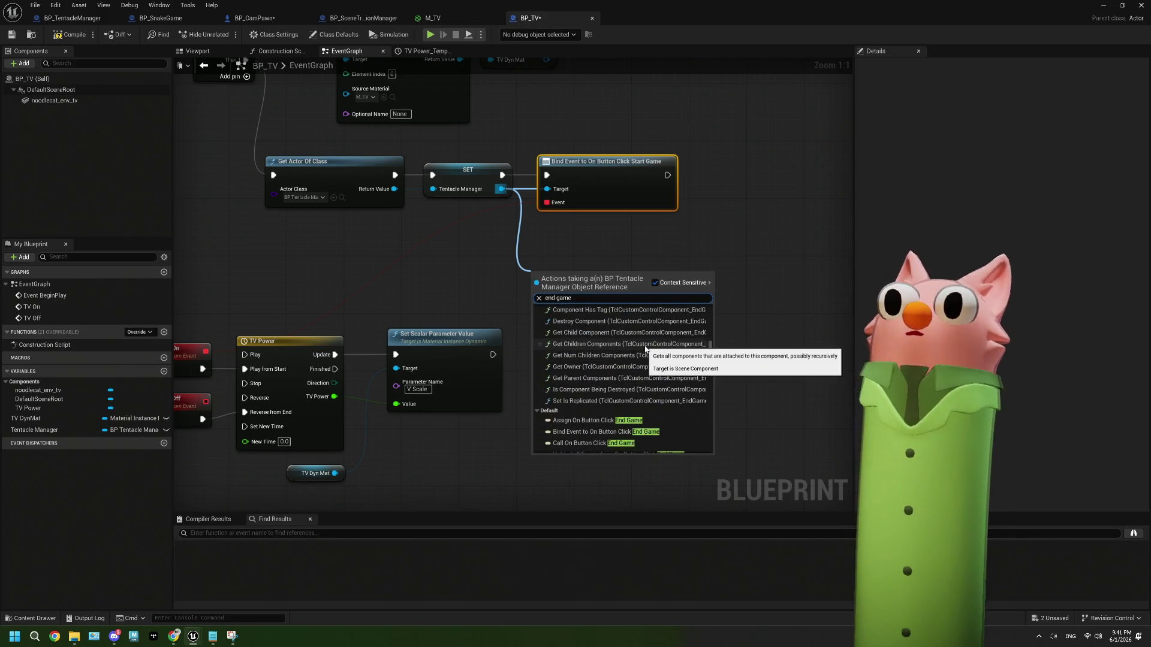
pyautogui.scroll(-3, 645, 348)
pyautogui.click(642, 390)
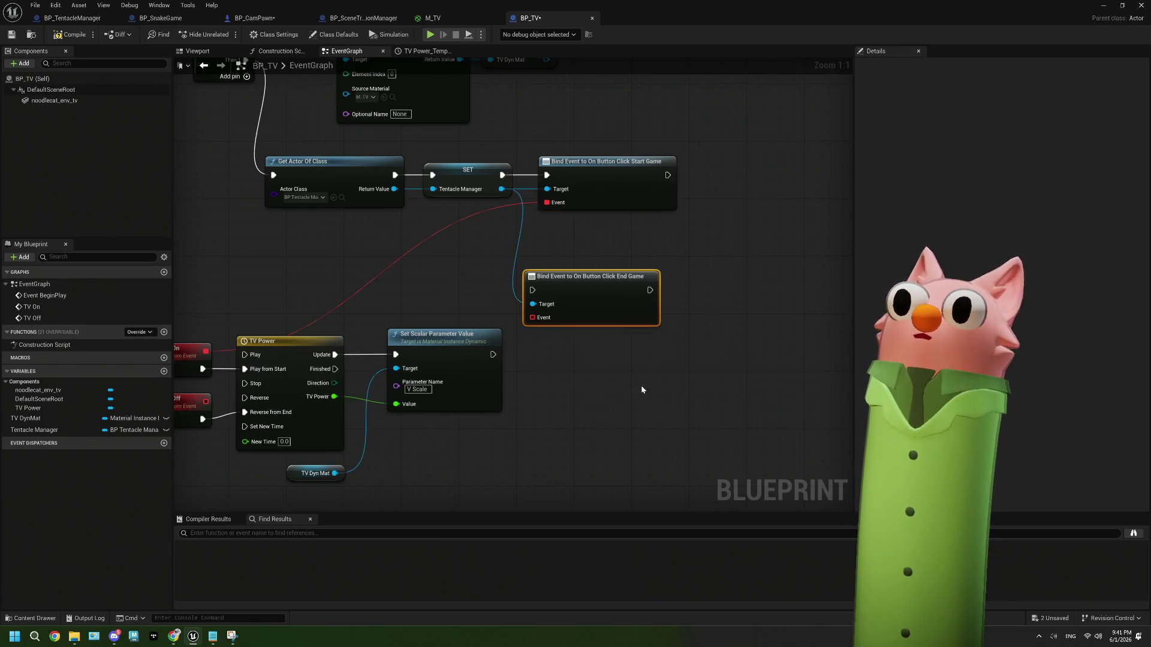
pyautogui.moveTo(593, 300); pyautogui.dragTo(610, 246)
pyautogui.moveTo(667, 175)
pyautogui.mouseDown()
pyautogui.moveTo(624, 209)
pyautogui.moveTo(547, 240)
pyautogui.mouseUp()
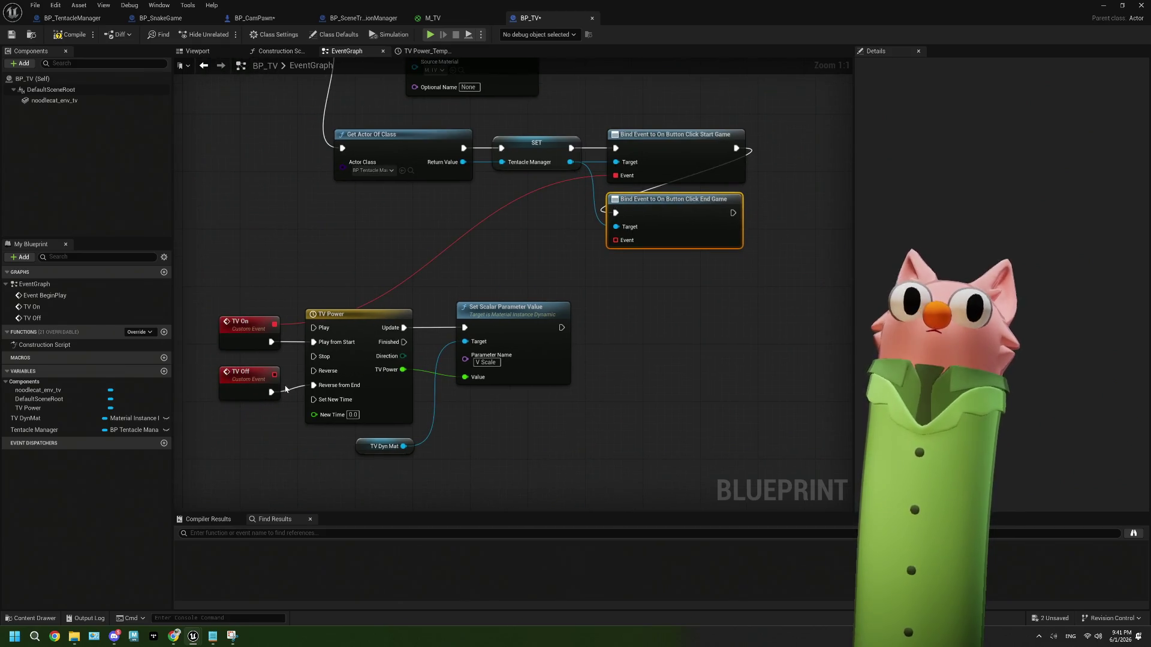
pyautogui.moveTo(275, 376); pyautogui.dragTo(616, 240)
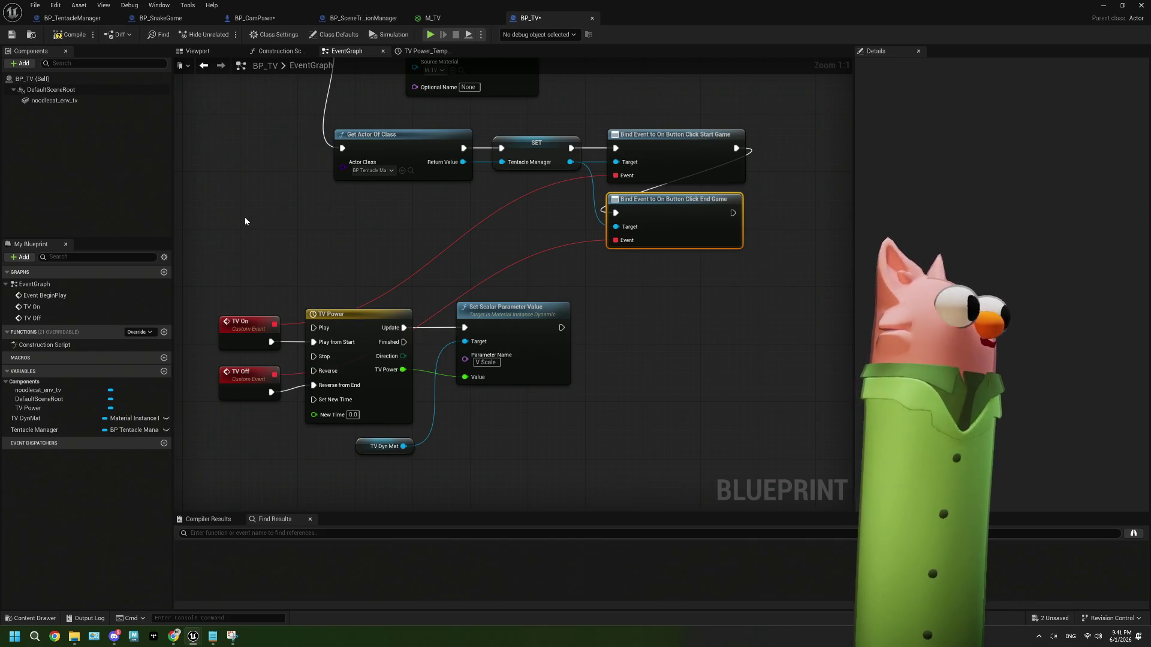
# Save BP_TV and switch to the BP_CamPawn blueprint.
pyautogui.click(11, 34)
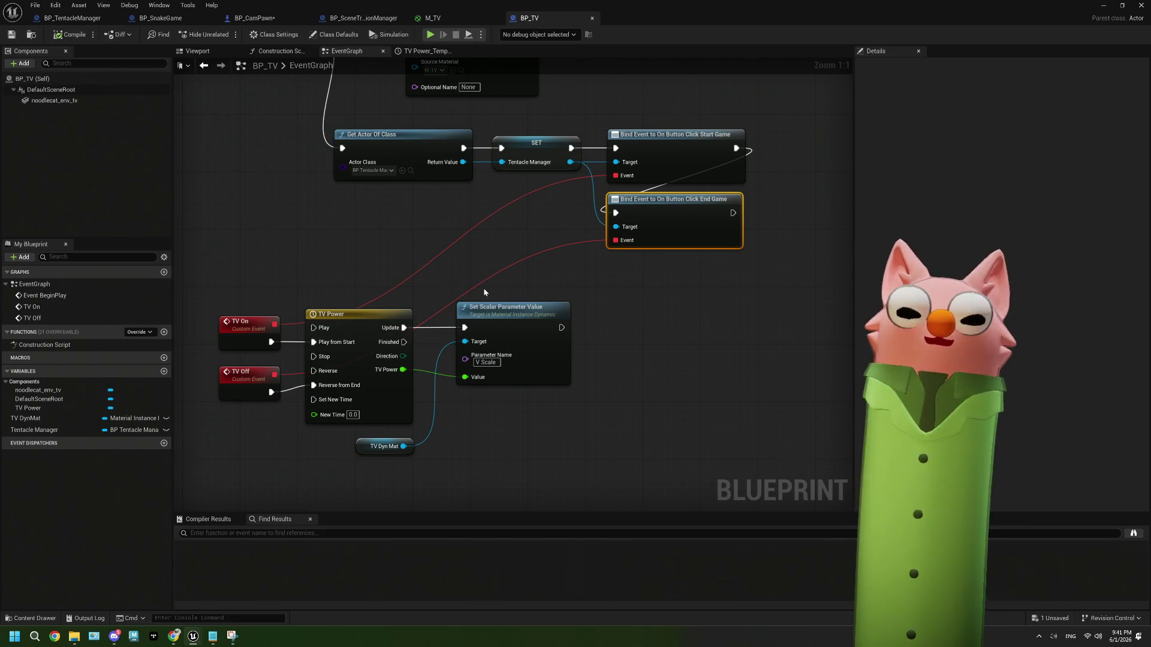
pyautogui.scroll(-1, 435, 270)
pyautogui.moveTo(434, 270); pyautogui.dragTo(454, 307)
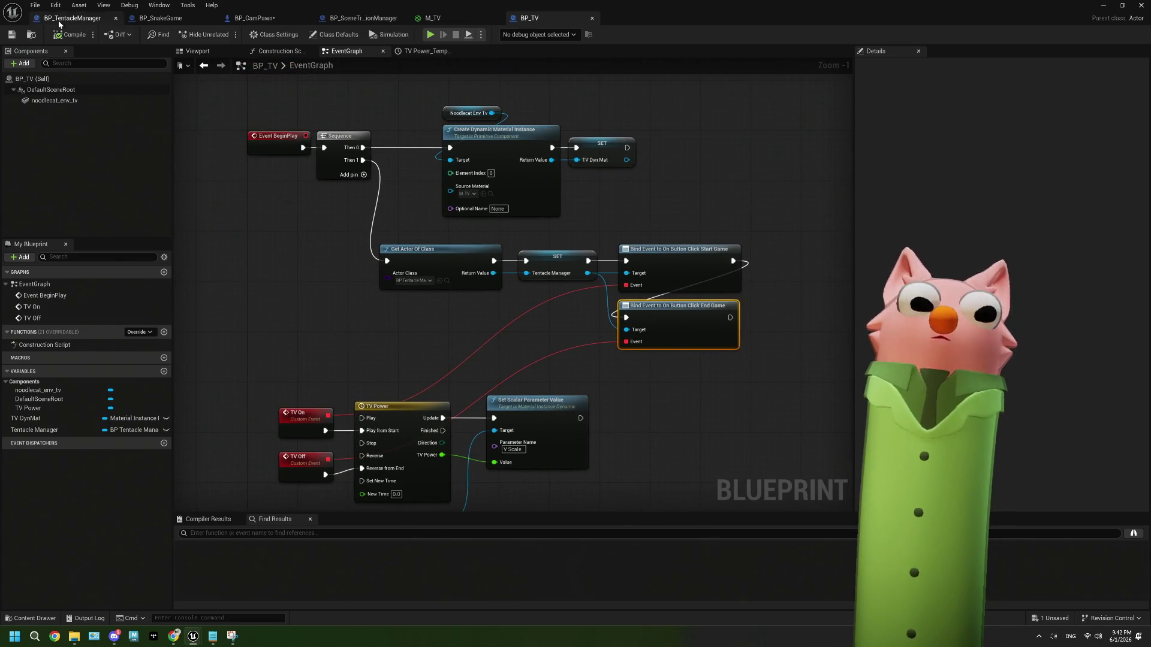
pyautogui.click(272, 20)
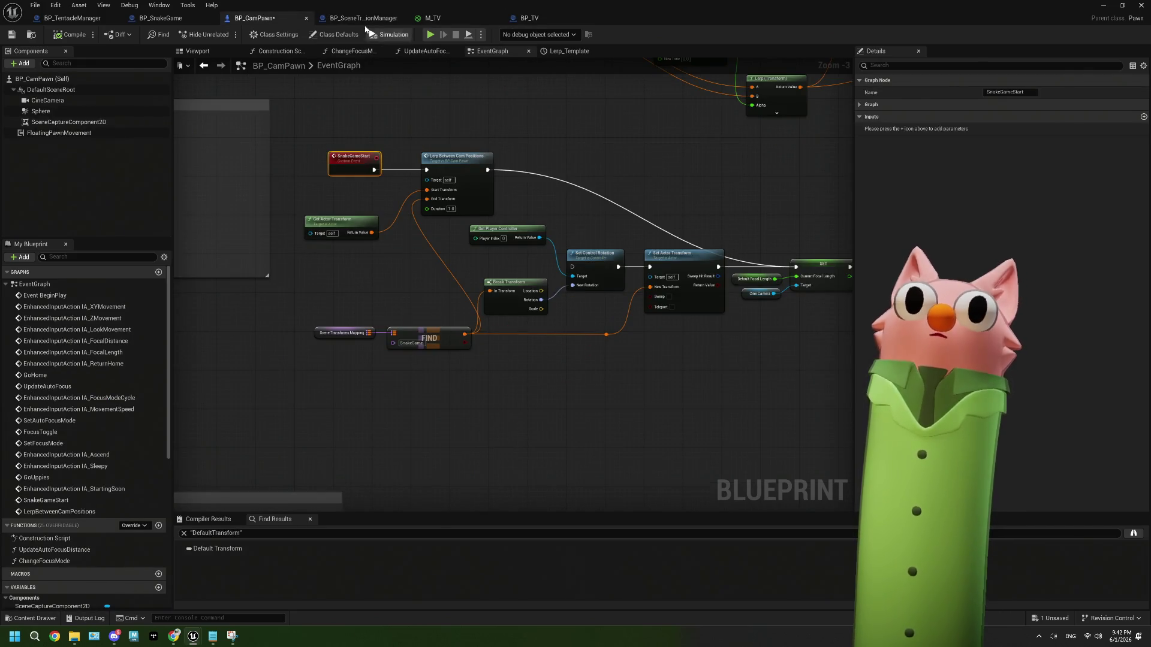
# Inspect the start and end game Bind Event nodes in BP_SnakeGame.
pyautogui.click(363, 18)
pyautogui.click(162, 18)
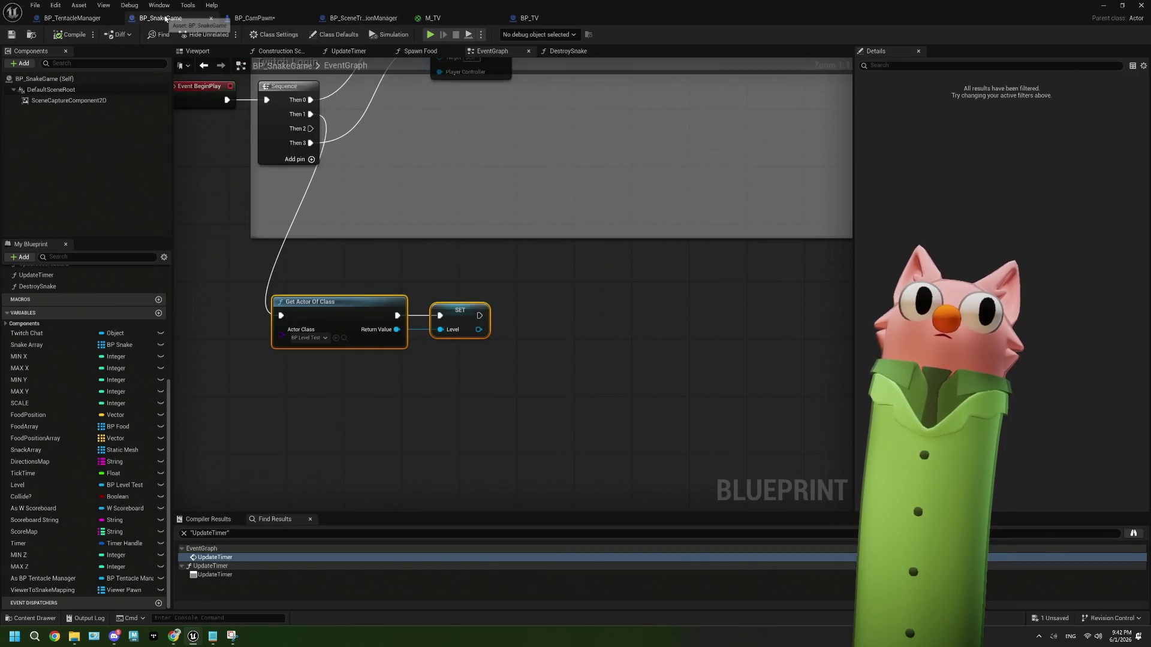
pyautogui.scroll(-2, 442, 308)
pyautogui.moveTo(448, 308); pyautogui.dragTo(434, 381)
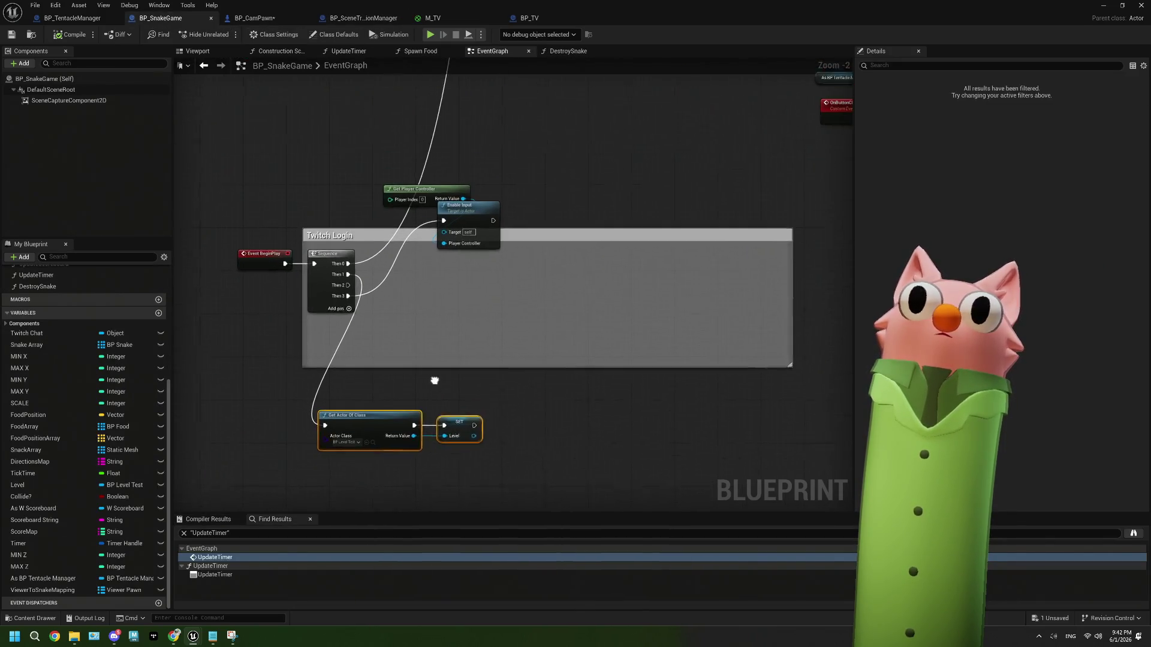
pyautogui.scroll(-2, 435, 380)
pyautogui.moveTo(712, 283); pyautogui.dragTo(521, 334)
pyautogui.scroll(2, 685, 274)
pyautogui.moveTo(591, 277)
pyautogui.mouseDown()
pyautogui.moveTo(604, 257)
pyautogui.moveTo(539, 174)
pyautogui.mouseUp()
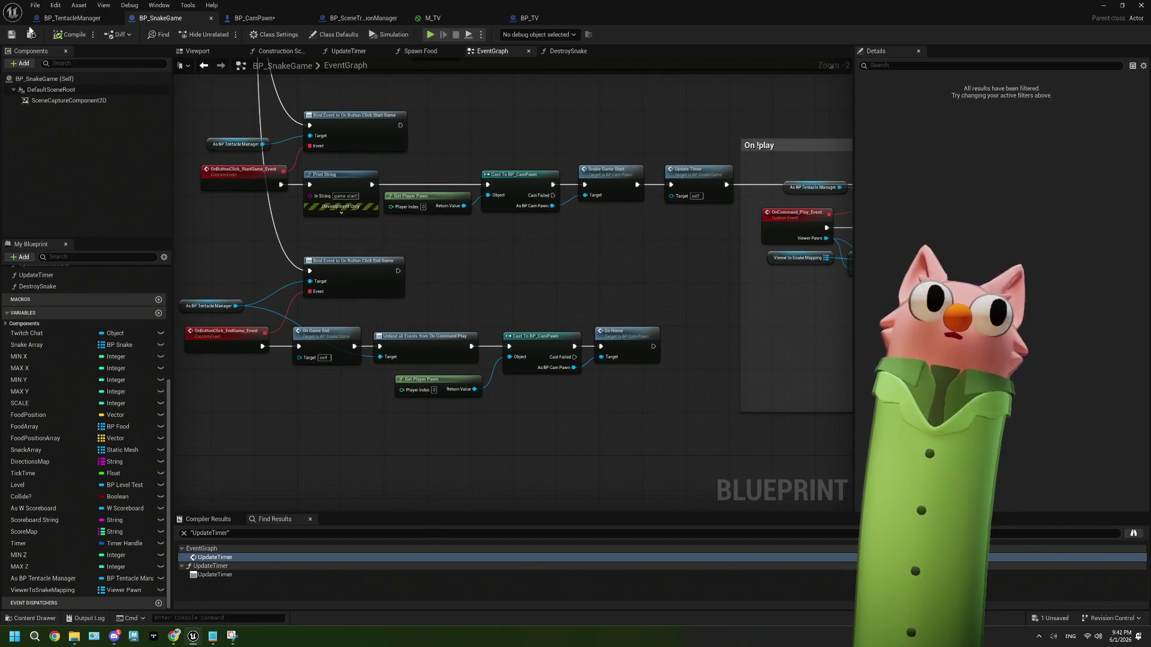
# Minimize the editor and reopen BP_TV, selecting its noodlecat_env_tv component.
pyautogui.click(1101, 11)
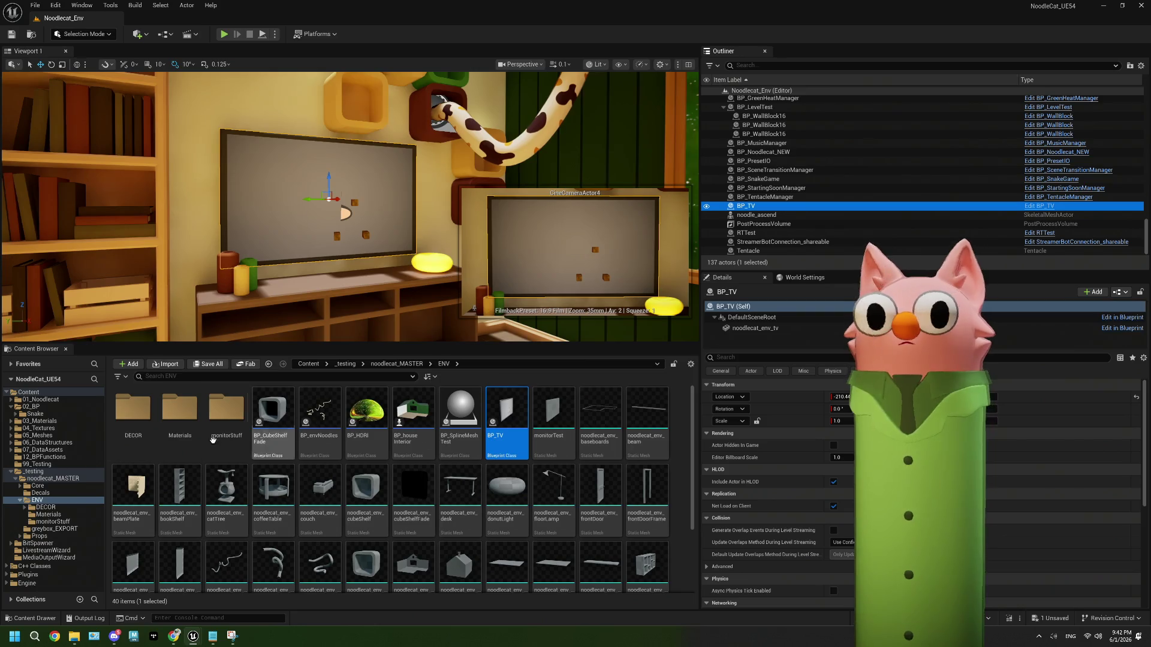
pyautogui.doubleClick(499, 416)
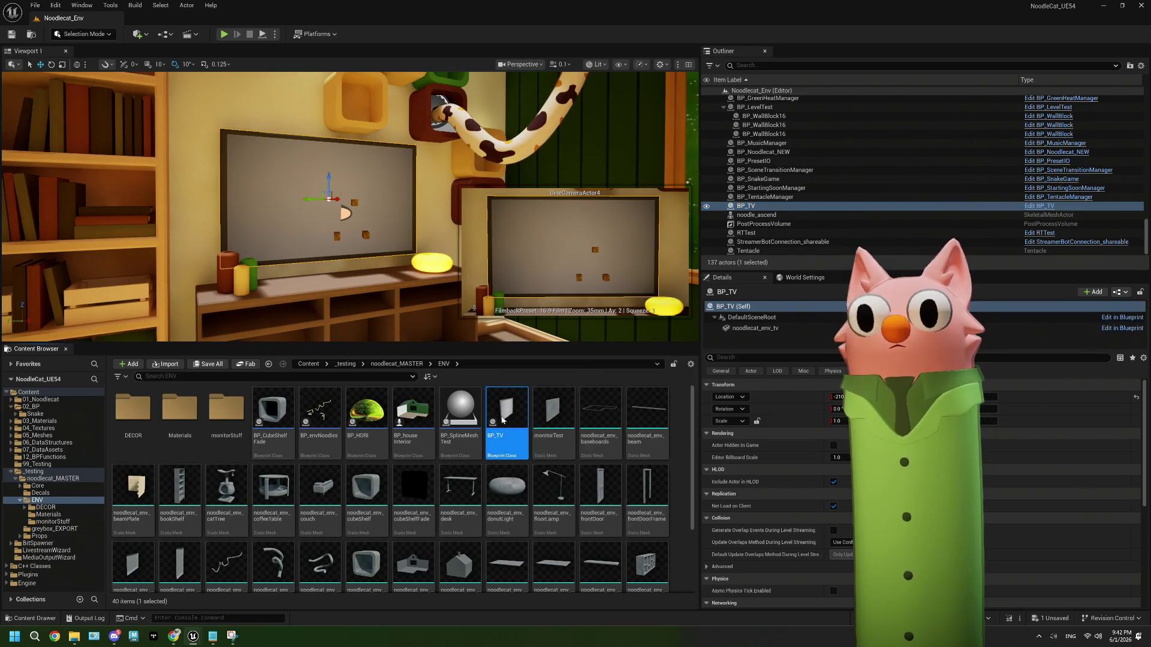
pyautogui.click(54, 100)
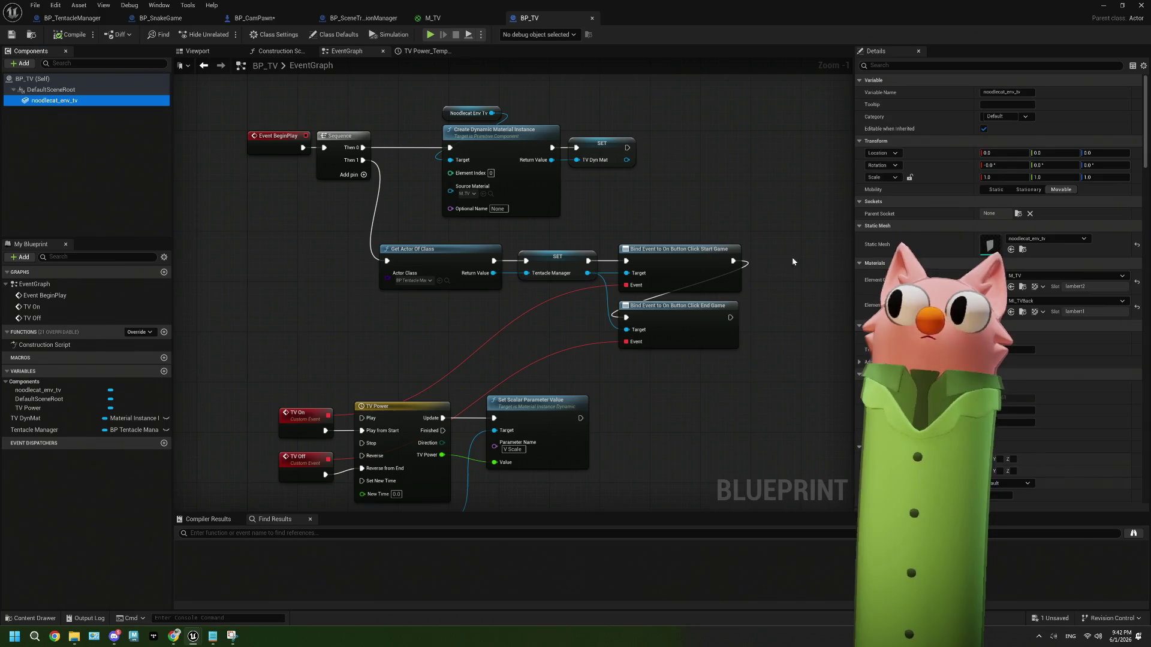
# Set M_TV's V Scale default value to 100 and apply the material.
pyautogui.doubleClick(994, 286)
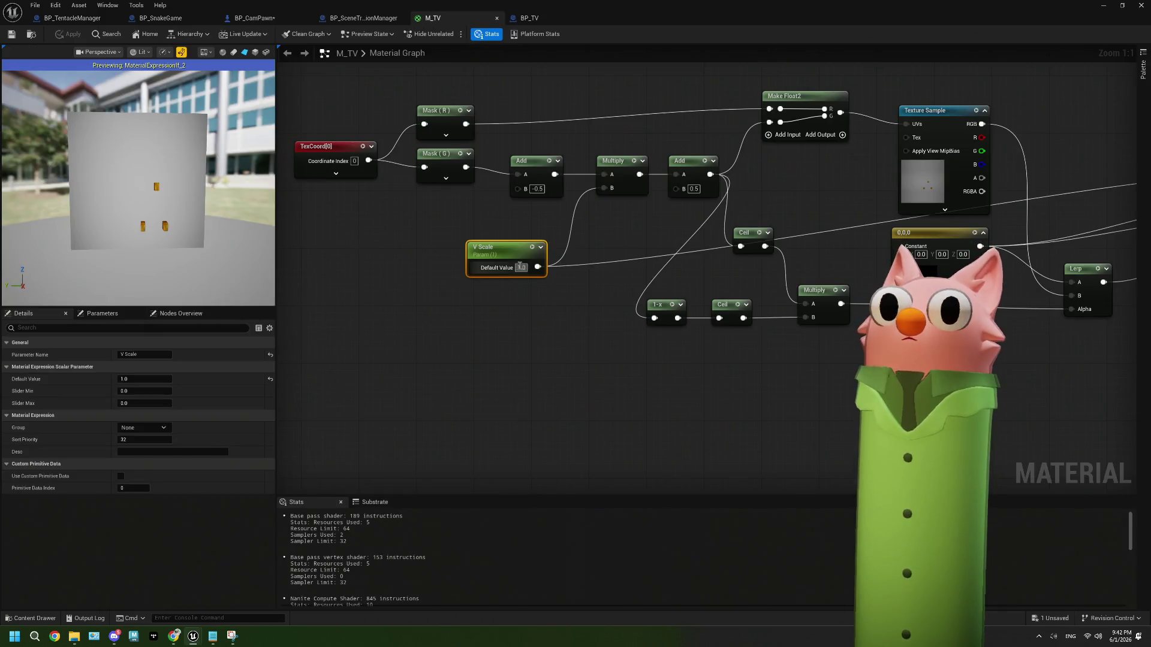
pyautogui.write('100')
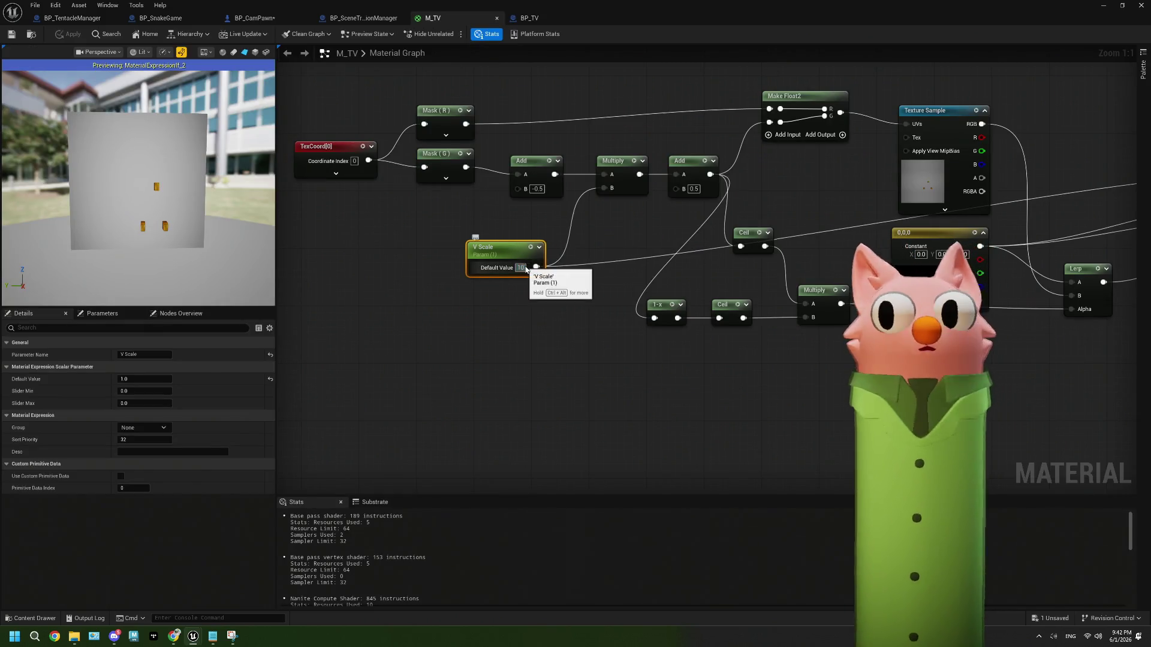
pyautogui.press('Return')
pyautogui.click(525, 301)
pyautogui.click(67, 35)
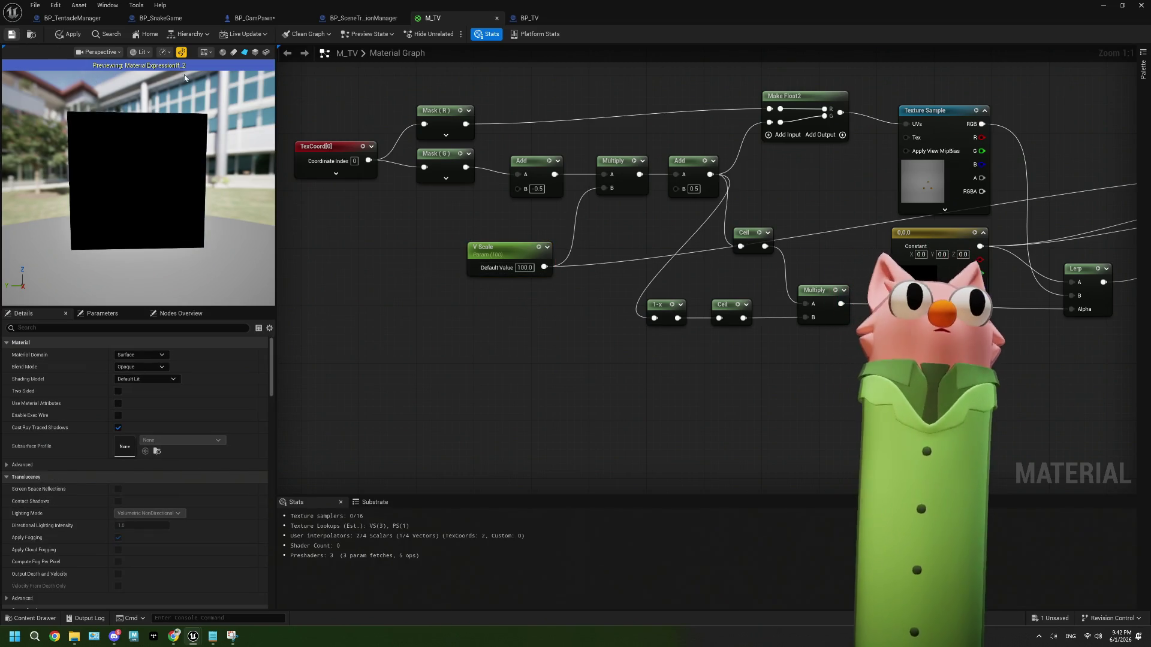
# Play the level in the editor and bring up the Tentacle dashboard in the browser.
pyautogui.click(1103, 6)
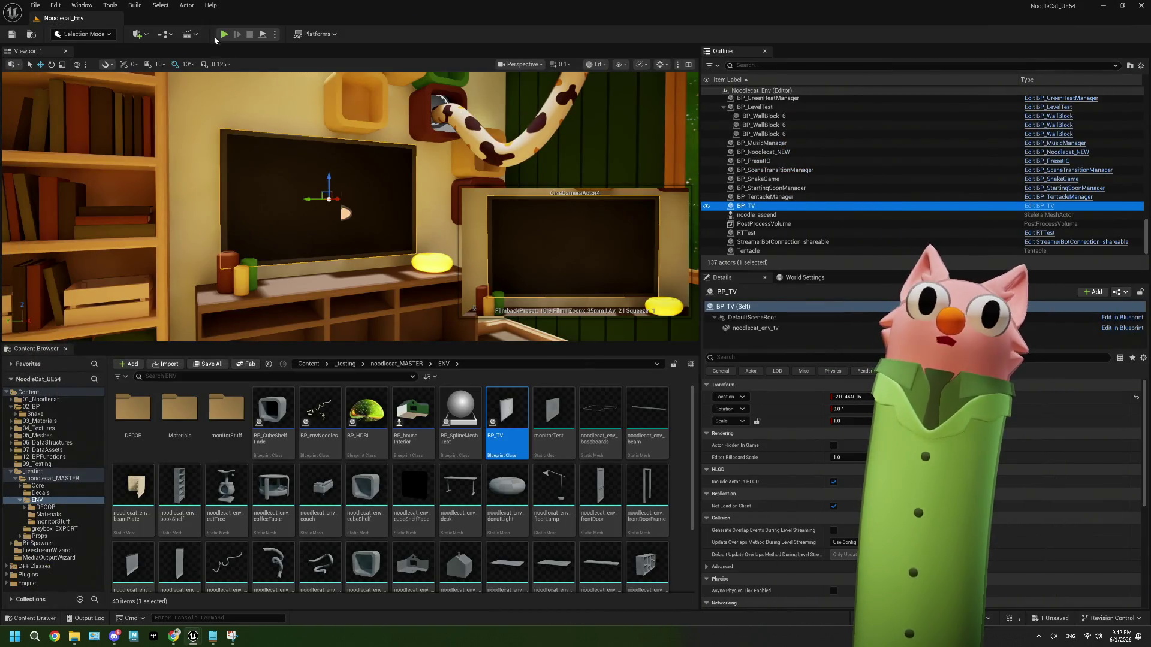
pyautogui.click(224, 35)
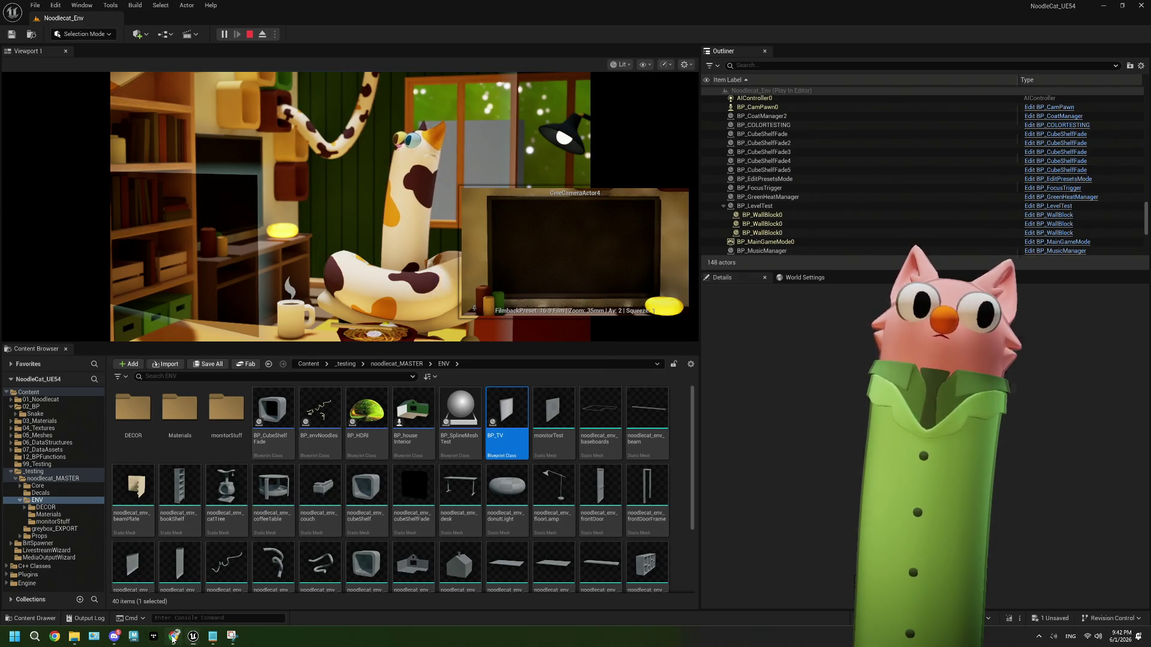
pyautogui.hotkey('alt', 'Tab')
pyautogui.click(713, 45)
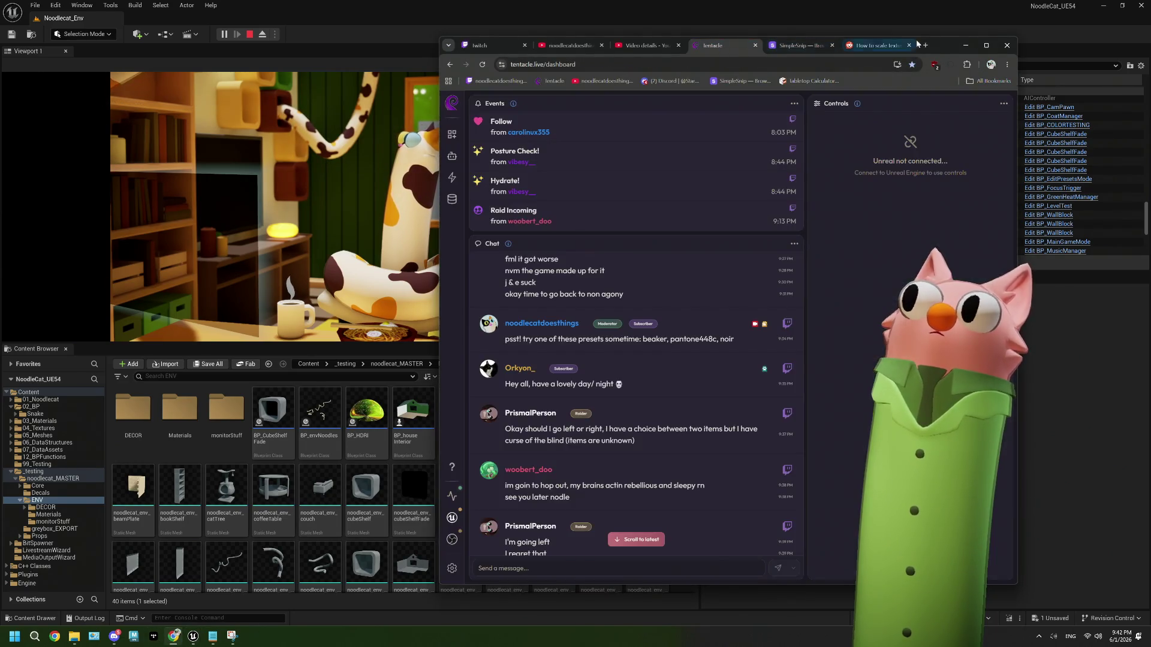
# Alternate Start Game and End Game three times from Tentacle, then stop the play session.
pyautogui.moveTo(937, 50); pyautogui.dragTo(1050, 36)
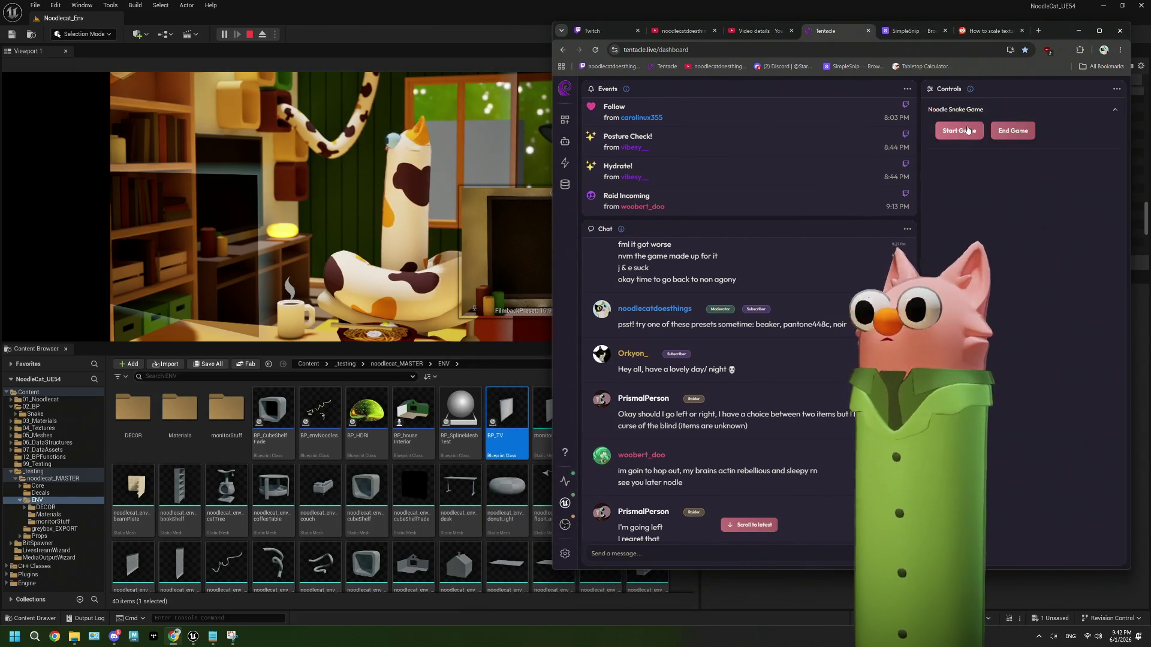
pyautogui.click(959, 131)
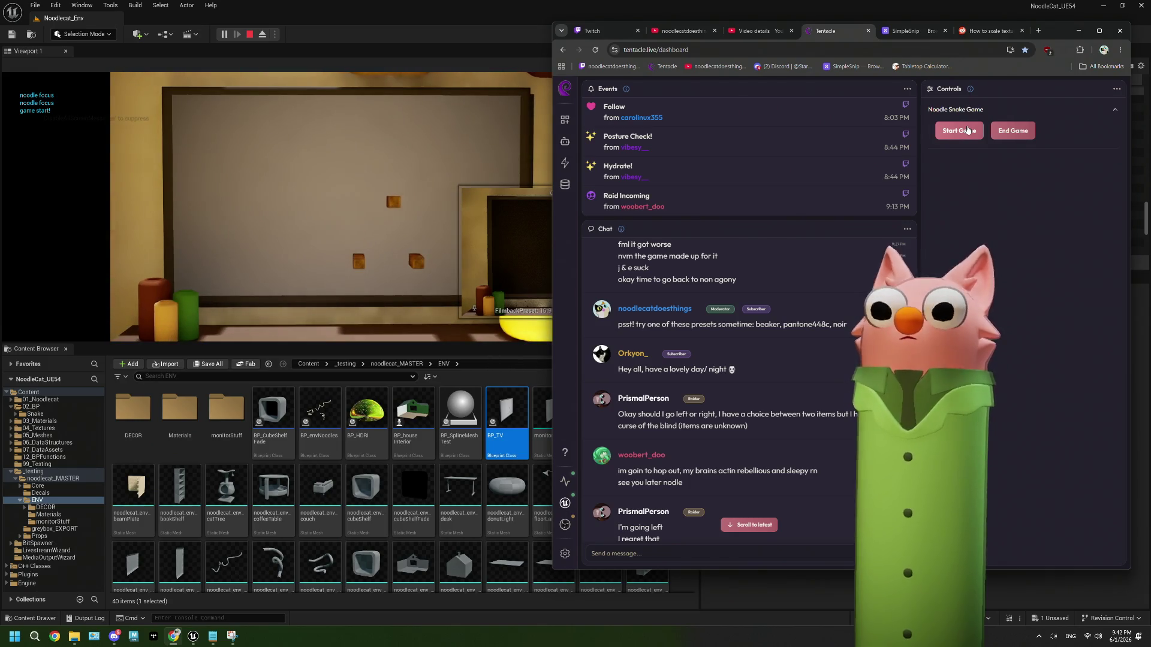
pyautogui.click(1007, 133)
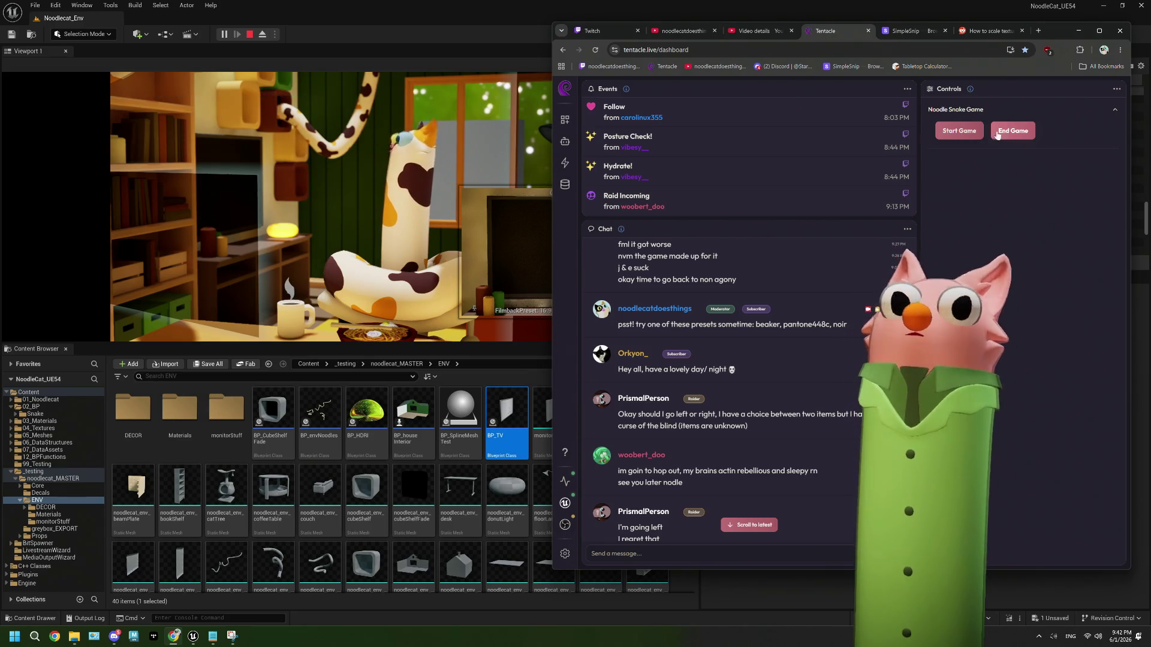
pyautogui.click(960, 132)
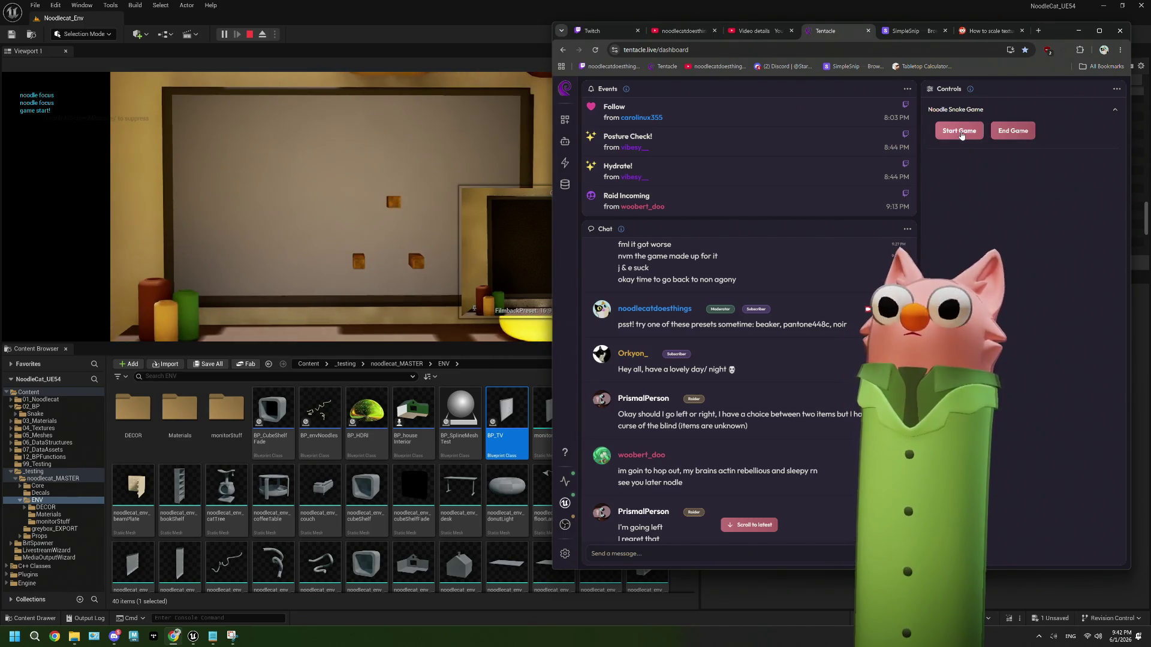
pyautogui.click(1012, 132)
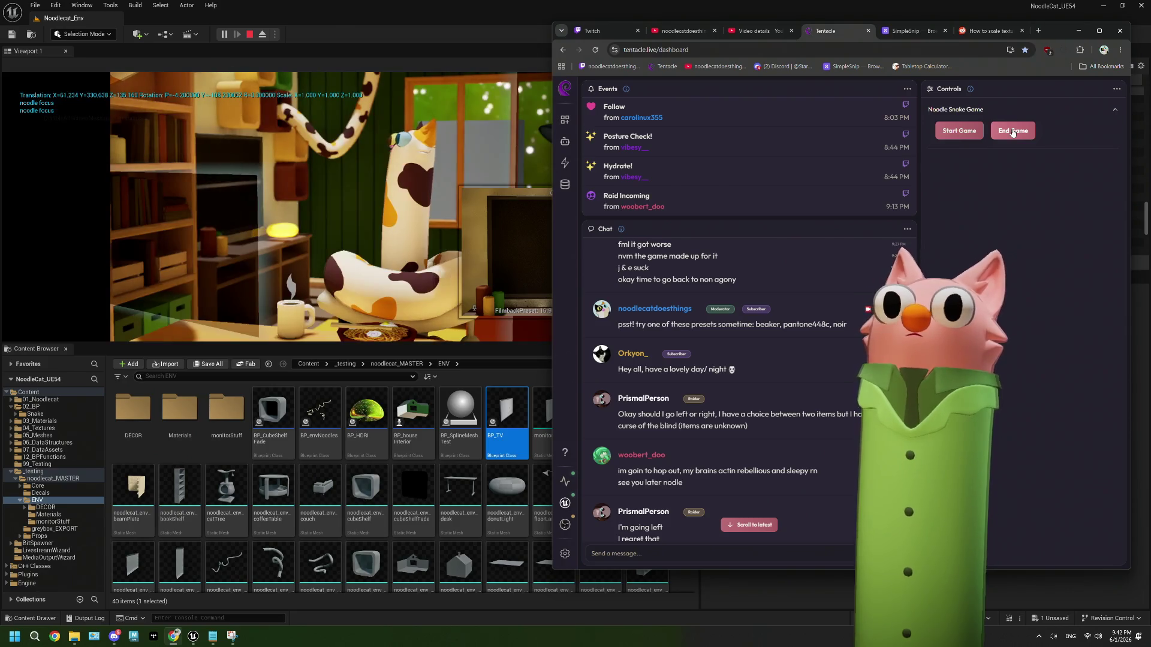
pyautogui.click(971, 134)
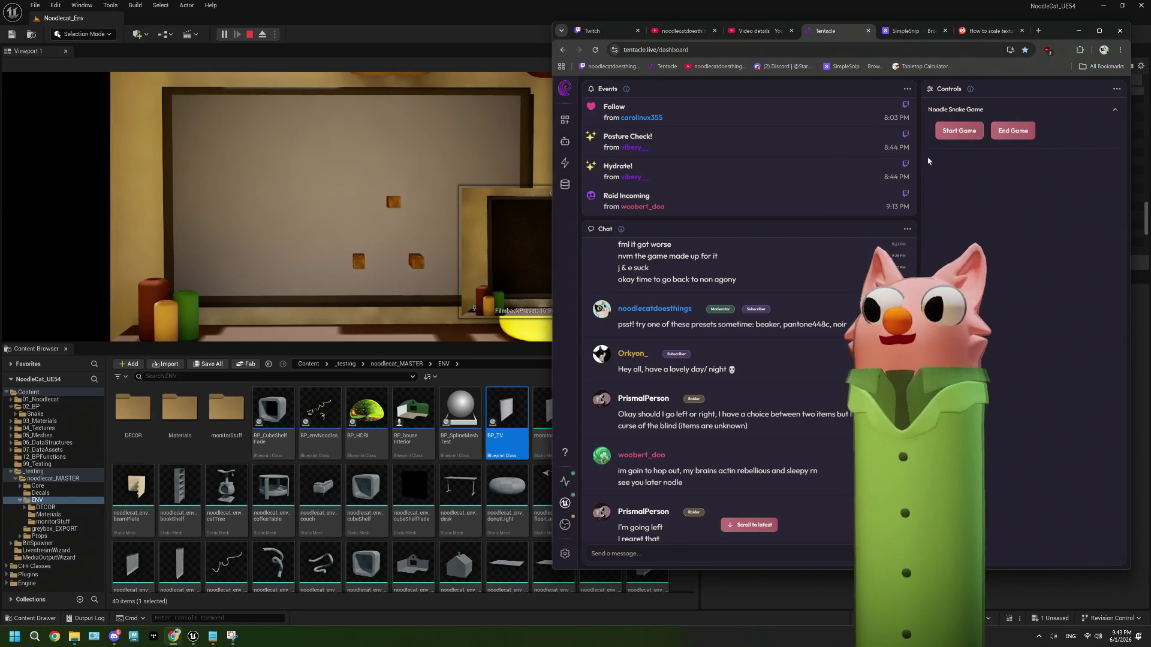
pyautogui.click(250, 34)
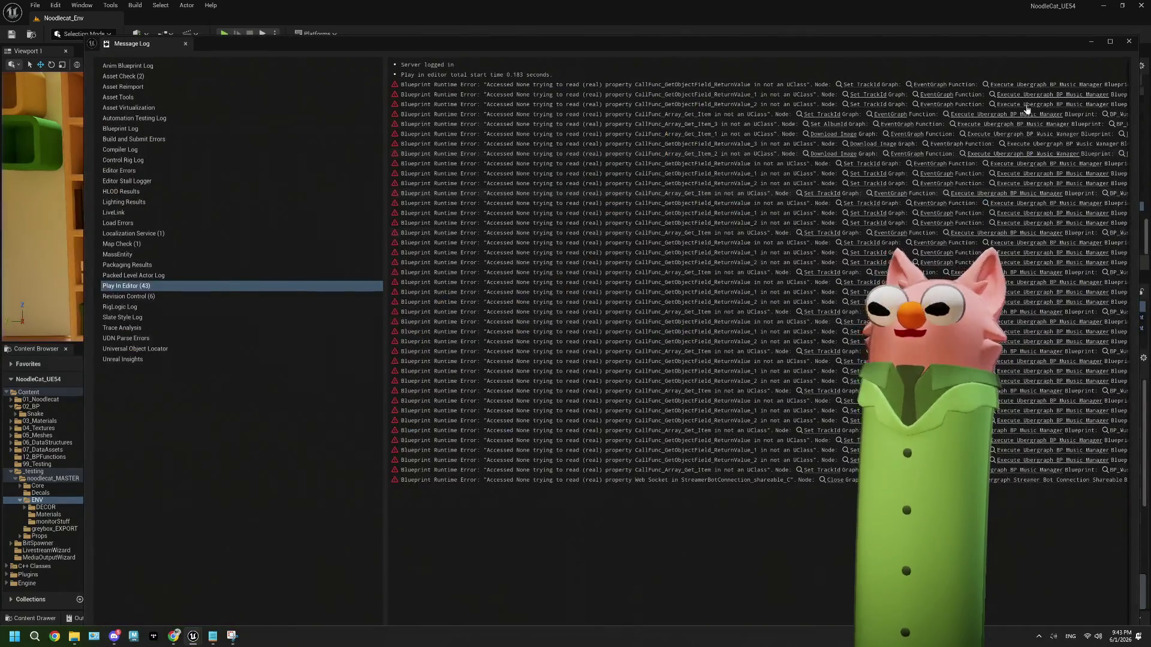
# Close the Message Log, open M_TV from the TV mesh component, and reposition the V Scale node.
pyautogui.click(1129, 41)
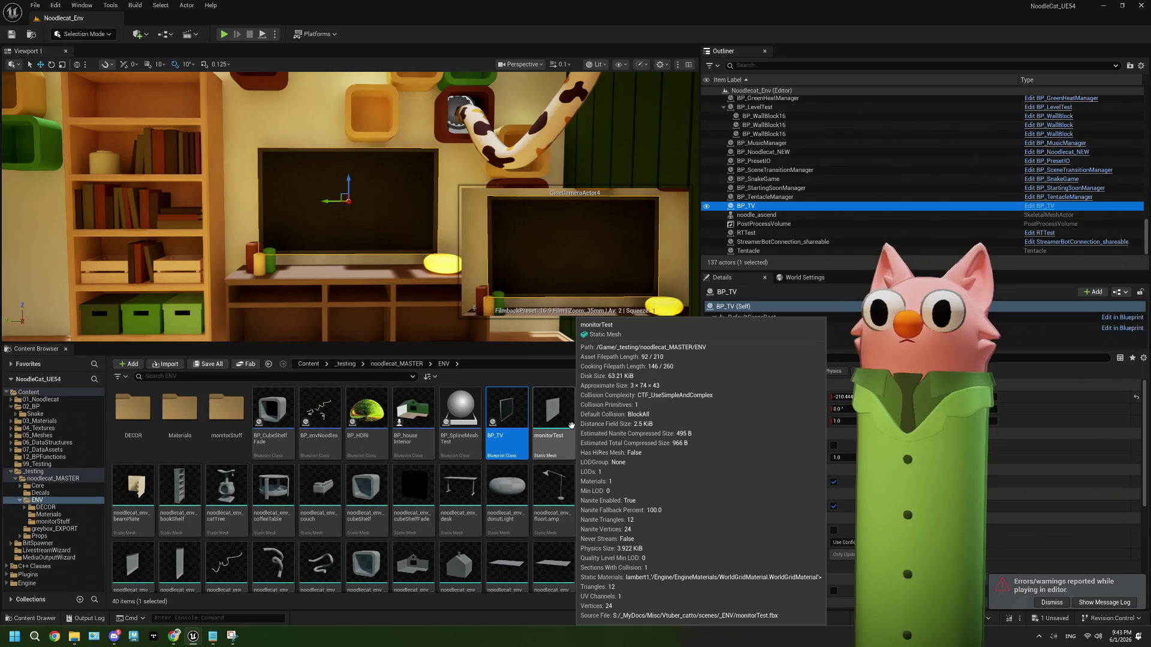
pyautogui.click(507, 413)
pyautogui.click(851, 328)
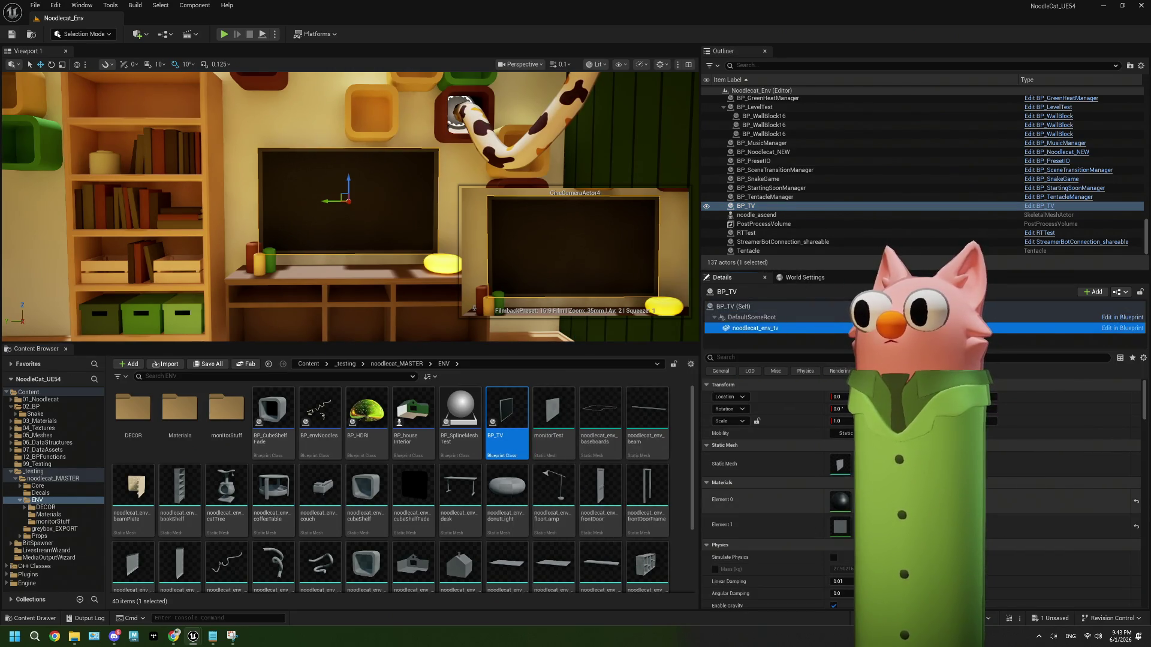
pyautogui.doubleClick(841, 502)
pyautogui.moveTo(568, 342); pyautogui.dragTo(568, 392)
pyautogui.moveTo(529, 309)
pyautogui.mouseDown()
pyautogui.moveTo(435, 309)
pyautogui.moveTo(485, 330)
pyautogui.mouseUp()
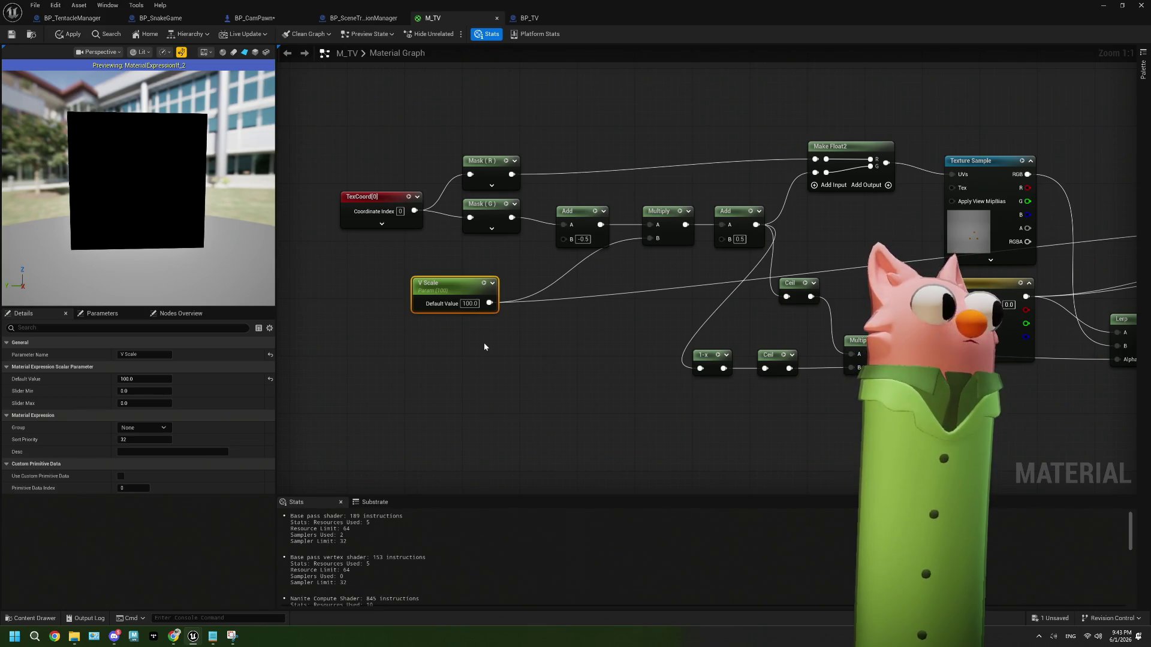
pyautogui.moveTo(509, 325); pyautogui.dragTo(487, 328)
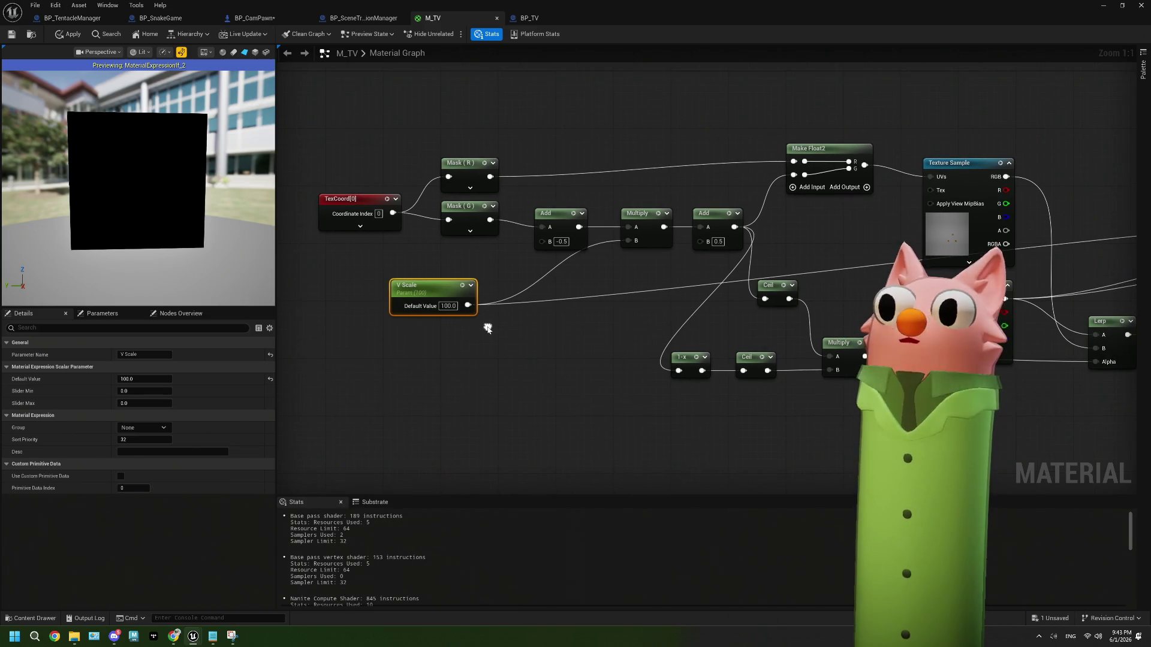
pyautogui.moveTo(424, 303)
pyautogui.mouseDown()
pyautogui.moveTo(383, 302)
pyautogui.moveTo(528, 286)
pyautogui.mouseUp()
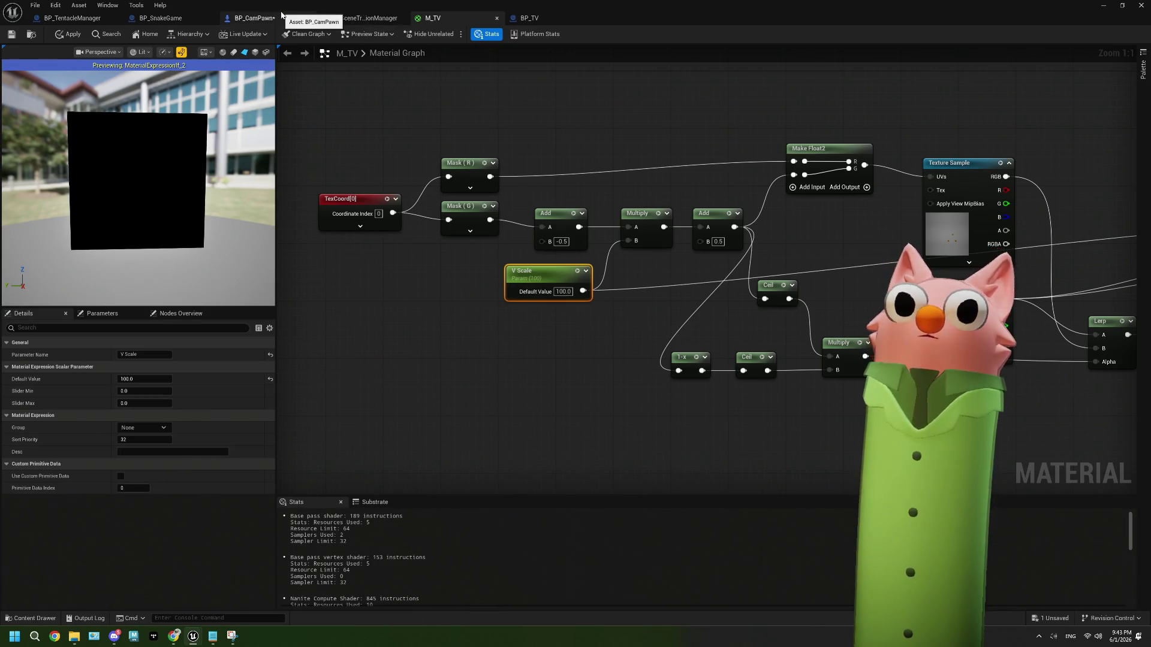
pyautogui.click(252, 18)
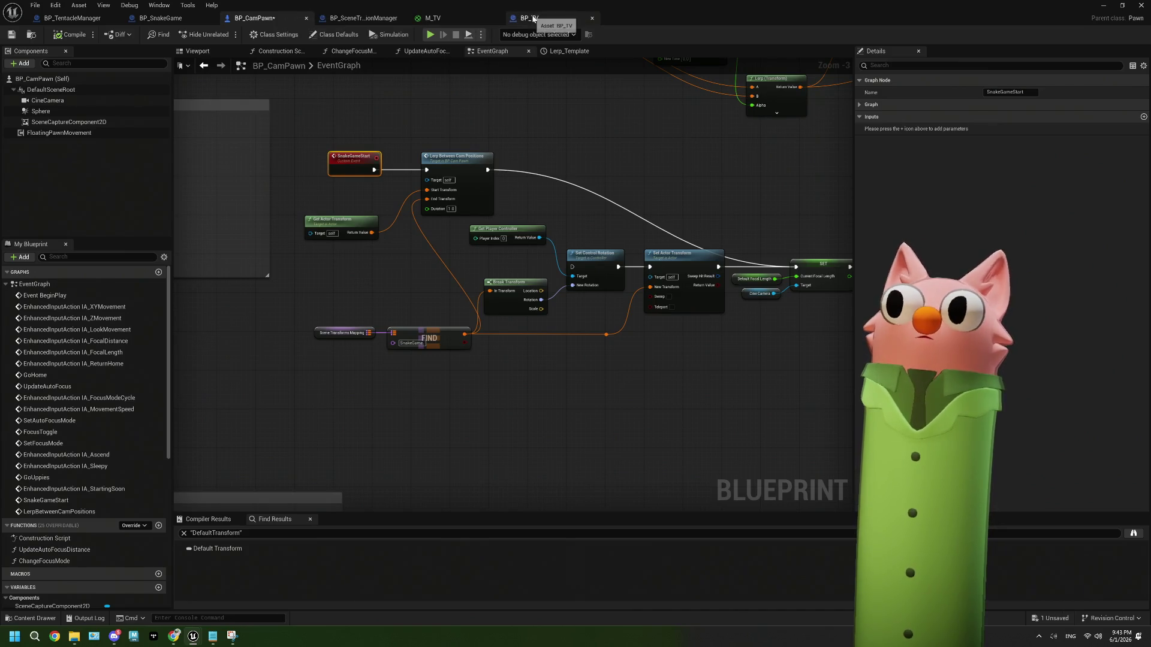
pyautogui.click(531, 18)
pyautogui.scroll(1, 490, 322)
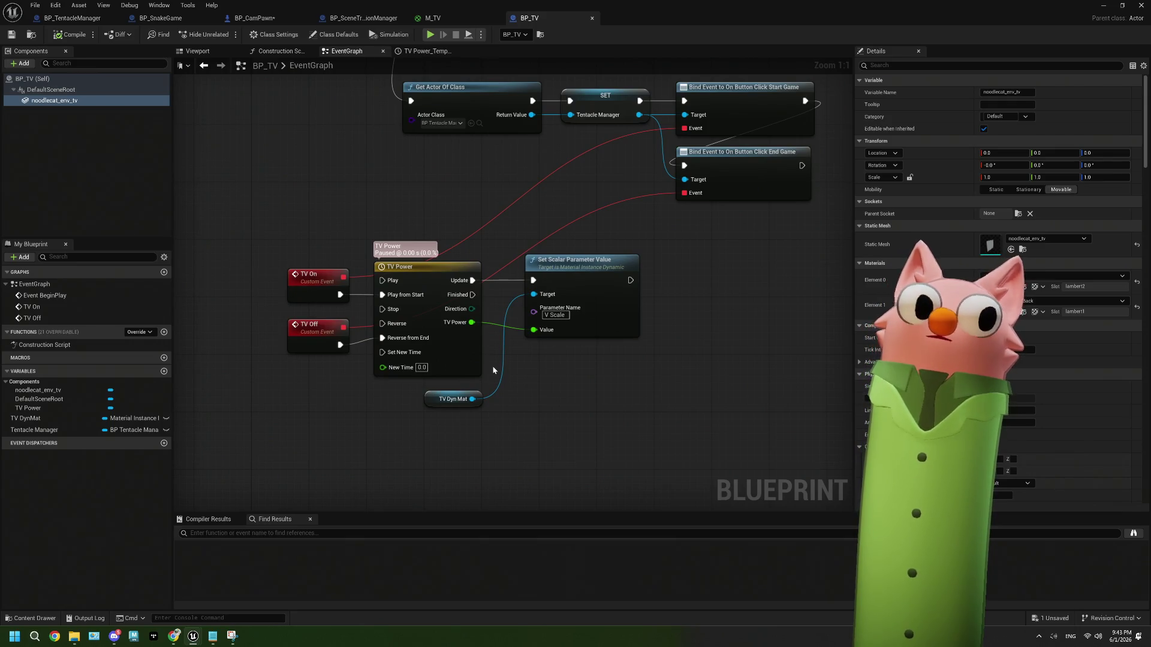
pyautogui.click(434, 18)
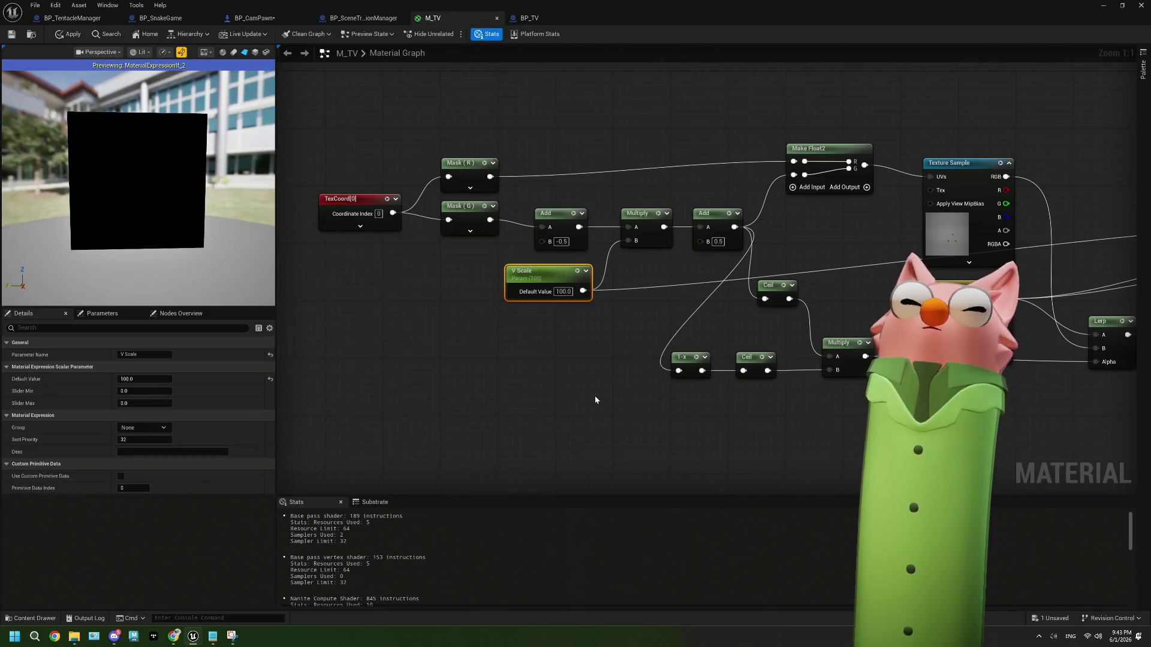
pyautogui.moveTo(671, 392)
pyautogui.mouseDown()
pyautogui.moveTo(621, 389)
pyautogui.moveTo(615, 377)
pyautogui.mouseUp()
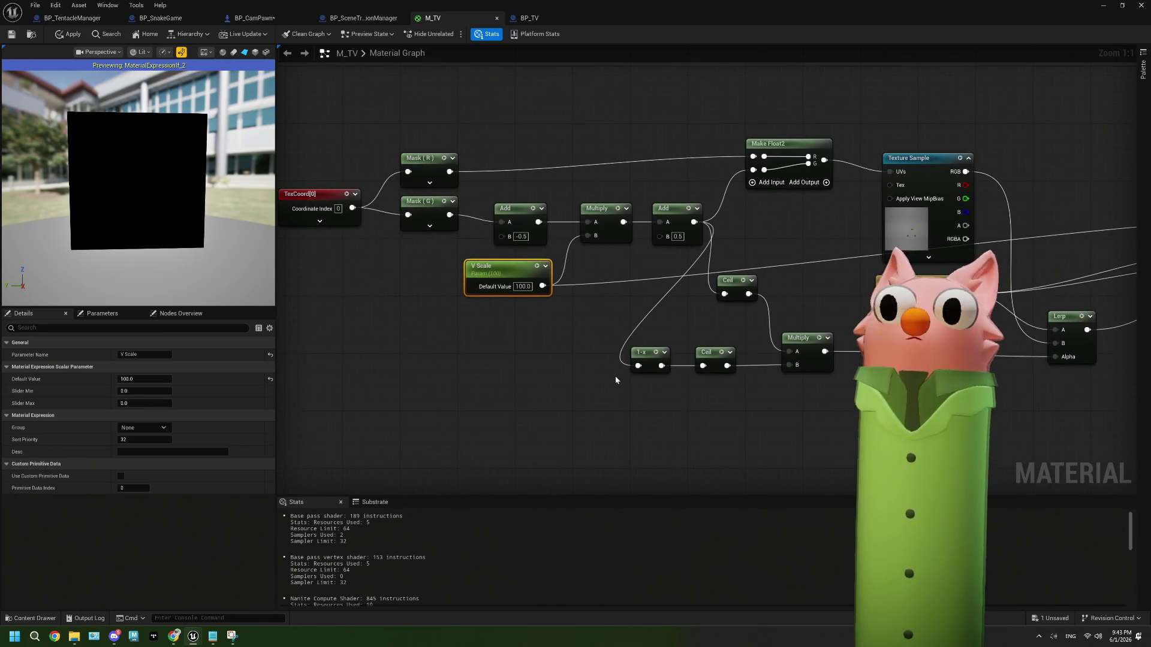
pyautogui.click(517, 341)
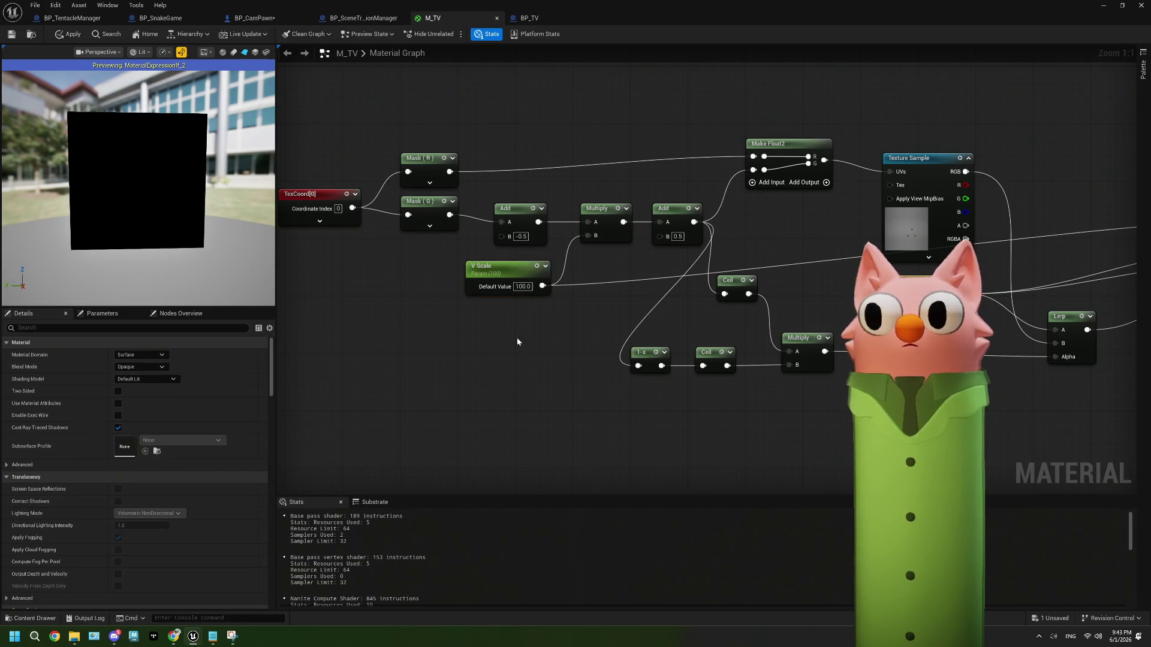
# Add a Power node fed by V Scale, then delete it again.
pyautogui.moveTo(542, 286)
pyautogui.mouseDown()
pyautogui.moveTo(514, 367)
pyautogui.moveTo(508, 358)
pyautogui.mouseUp()
pyautogui.write('pow')
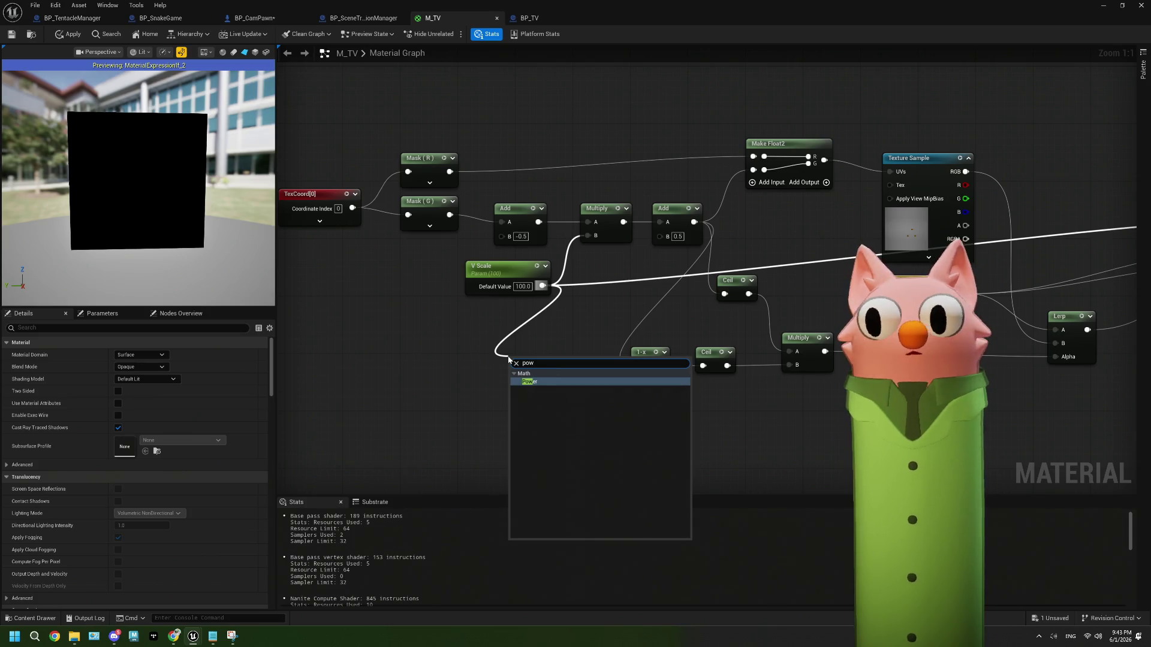
pyautogui.press('Return')
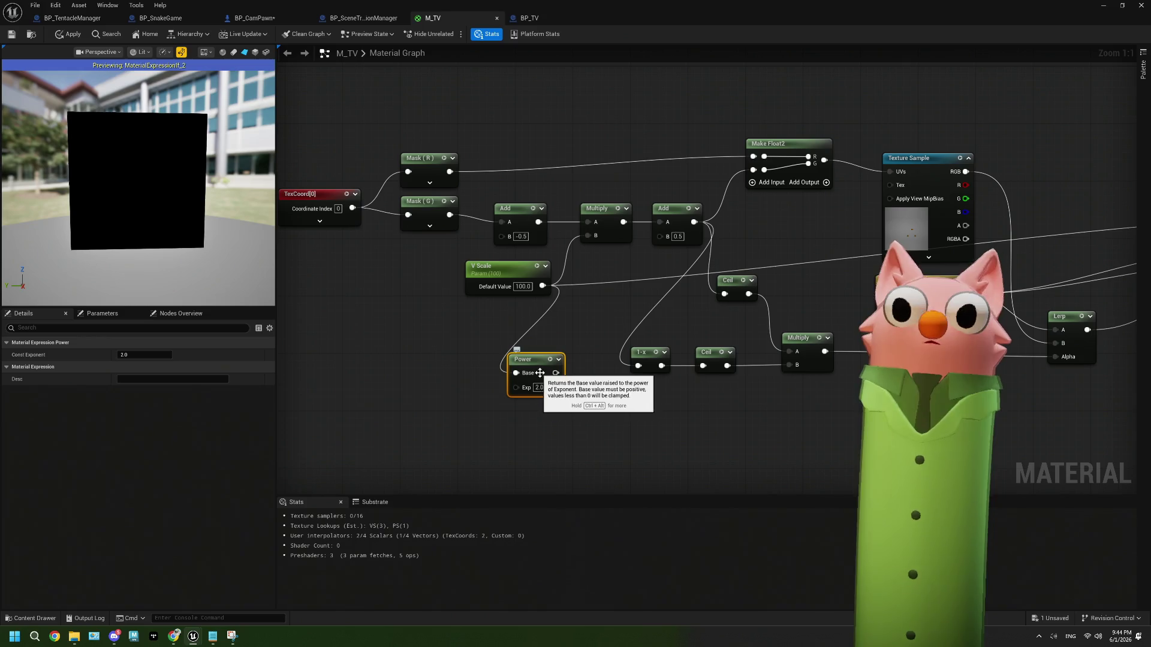
pyautogui.press('Delete')
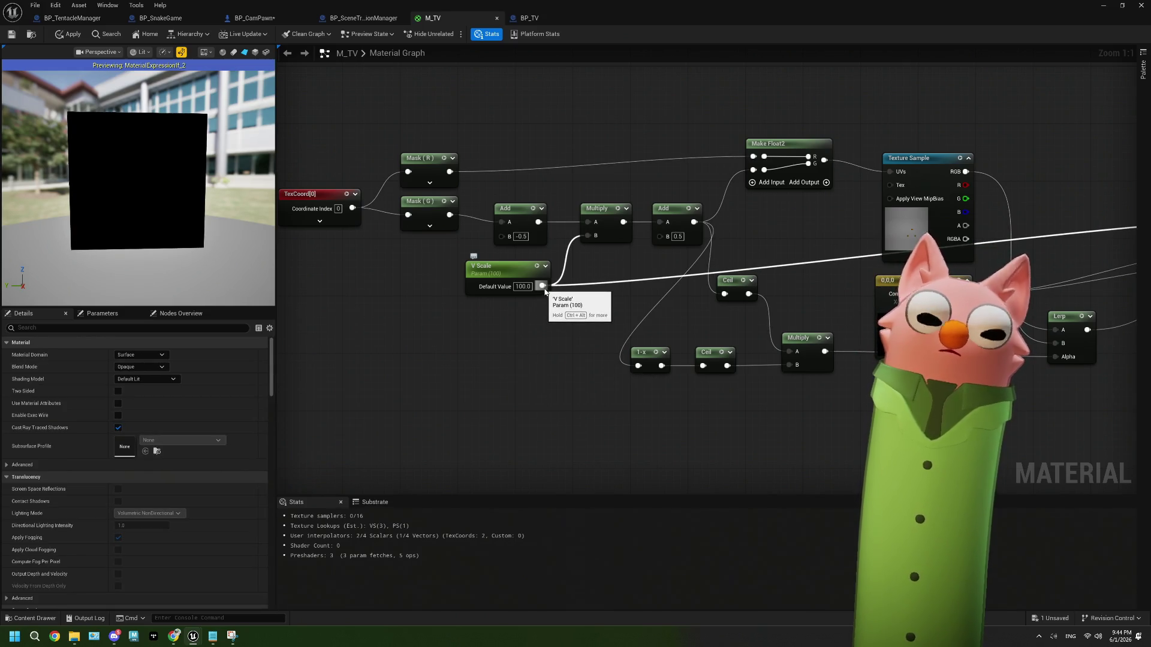
# Move the V Scale node further left in the M_TV graph.
pyautogui.moveTo(530, 279)
pyautogui.mouseDown()
pyautogui.moveTo(436, 286)
pyautogui.moveTo(519, 275)
pyautogui.mouseUp()
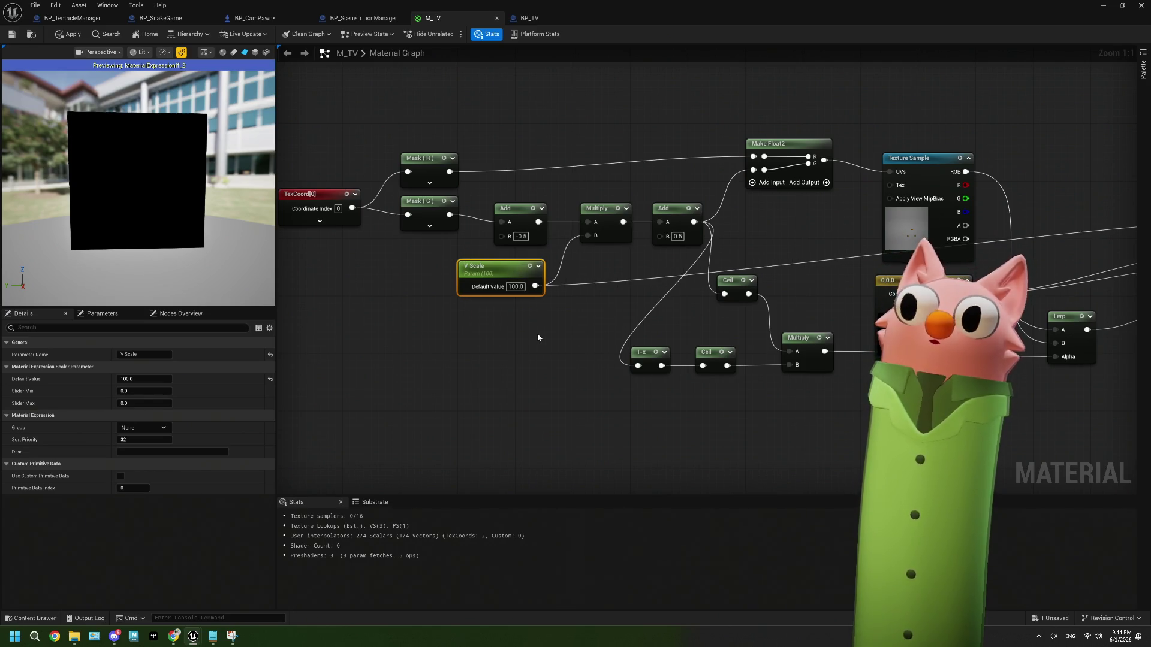
pyautogui.moveTo(537, 338)
pyautogui.mouseDown()
pyautogui.moveTo(439, 329)
pyautogui.moveTo(532, 303)
pyautogui.mouseUp()
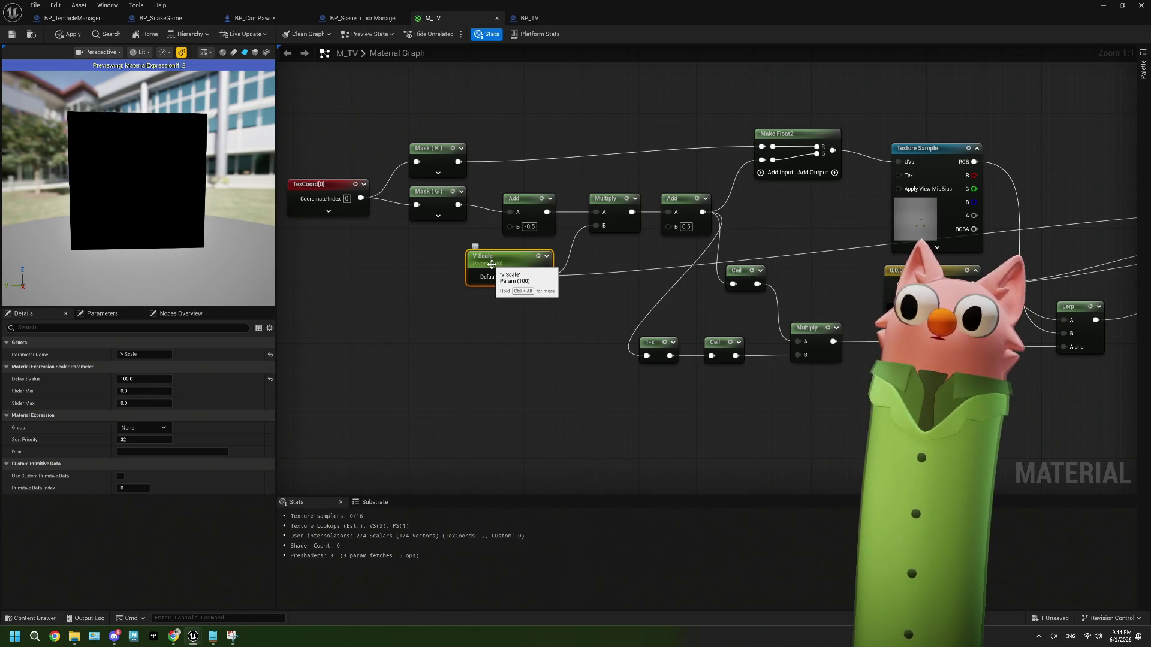
pyautogui.moveTo(491, 264); pyautogui.dragTo(440, 264)
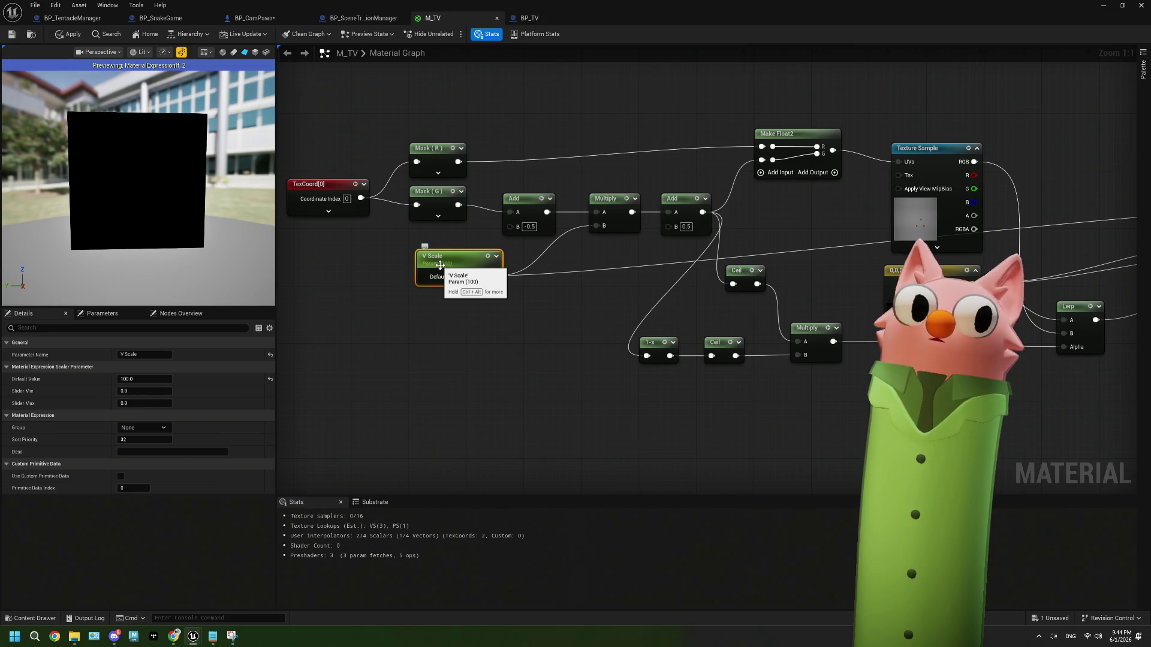
# Add a Logarithm node and reroute V Scale's connections through it.
pyautogui.click(530, 316)
pyautogui.rightClick(530, 316)
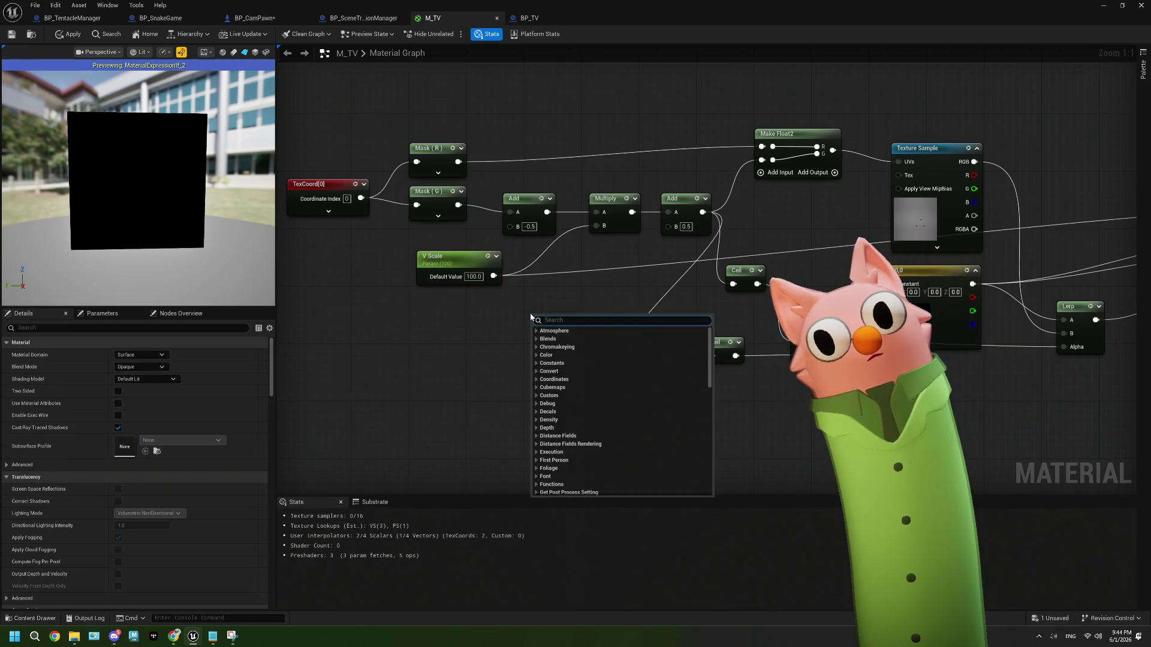
pyautogui.write('log')
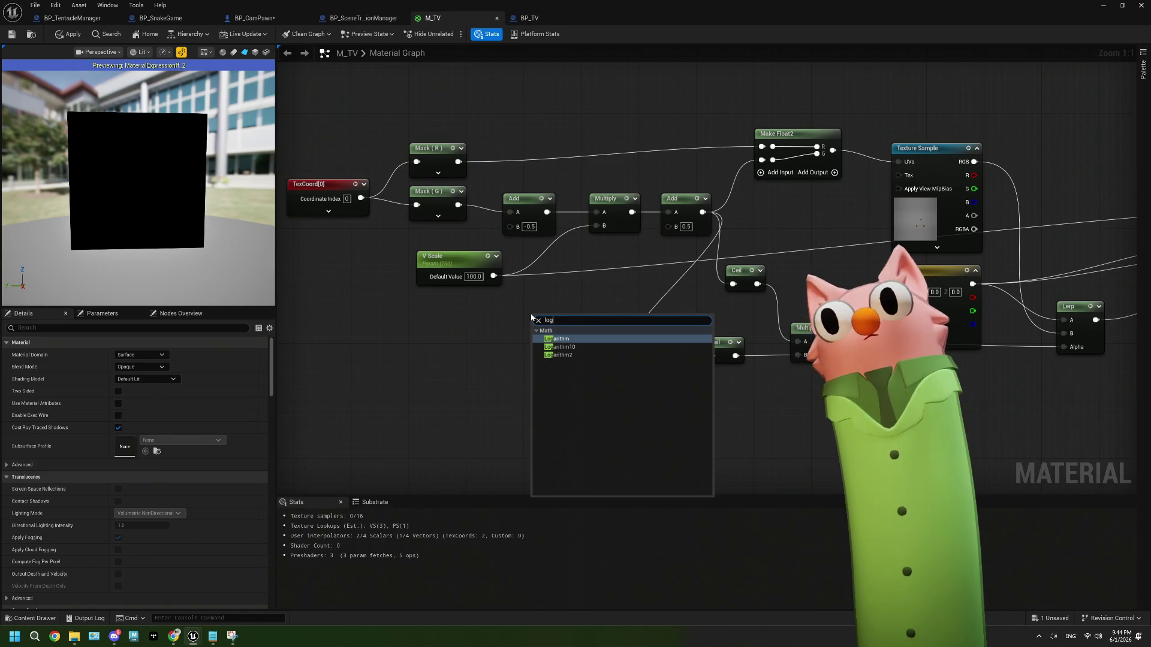
pyautogui.click(568, 339)
pyautogui.moveTo(493, 276)
pyautogui.mouseDown()
pyautogui.moveTo(542, 327)
pyautogui.moveTo(537, 318)
pyautogui.moveTo(564, 294)
pyautogui.mouseUp()
pyautogui.click(521, 293)
pyautogui.moveTo(493, 276)
pyautogui.mouseDown()
pyautogui.moveTo(563, 326)
pyautogui.moveTo(527, 300)
pyautogui.moveTo(539, 326)
pyautogui.moveTo(532, 266)
pyautogui.mouseUp()
pyautogui.moveTo(575, 315)
pyautogui.mouseDown()
pyautogui.moveTo(563, 303)
pyautogui.moveTo(380, 323)
pyautogui.moveTo(668, 308)
pyautogui.moveTo(644, 309)
pyautogui.mouseUp()
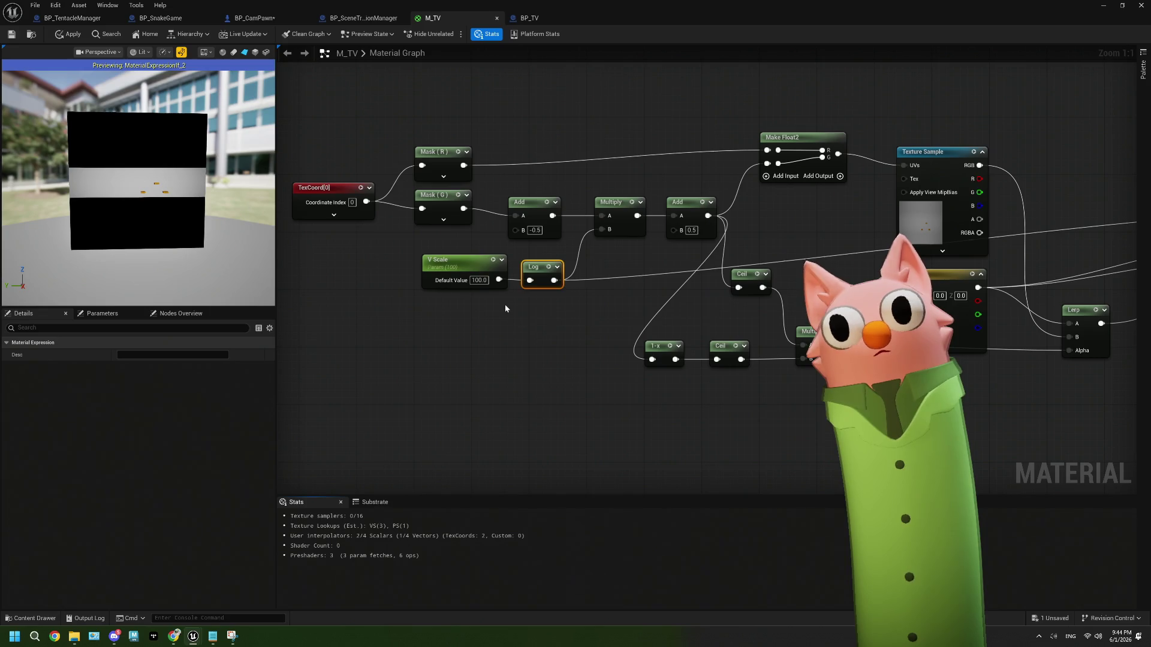
# Undo the Log rewiring, continue past the compile warning, and delete the Log node.
pyautogui.hotkey('ctrl', 'z')
pyautogui.hotkey('ctrl', 'z')
pyautogui.hotkey('ctrl', 's')
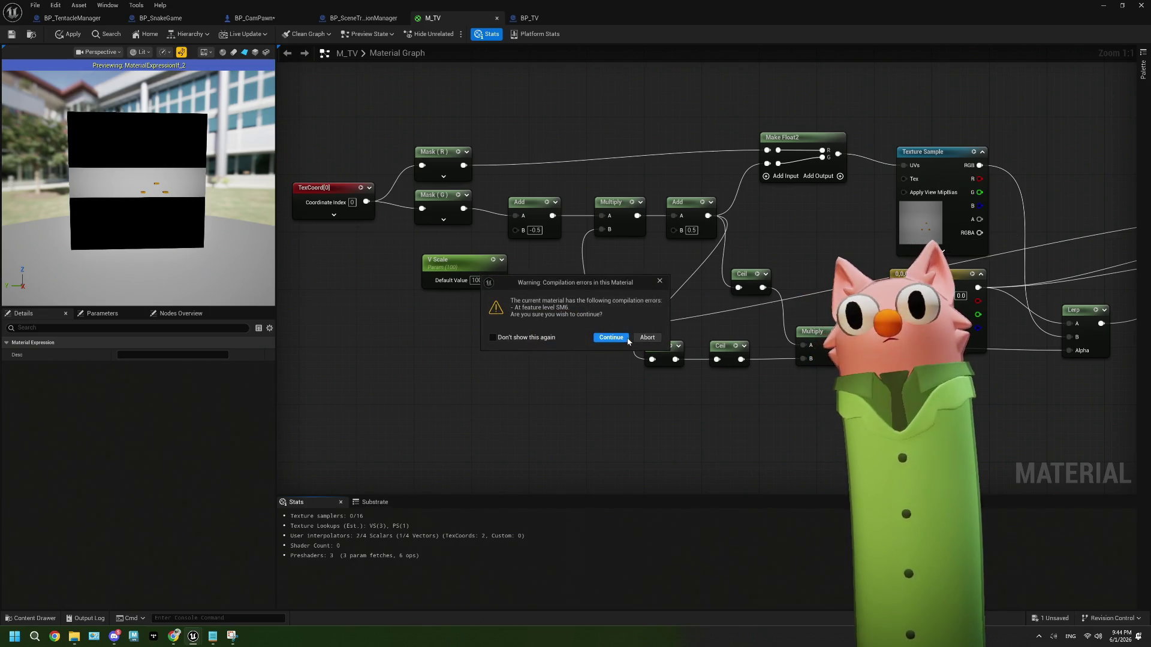
pyautogui.click(659, 282)
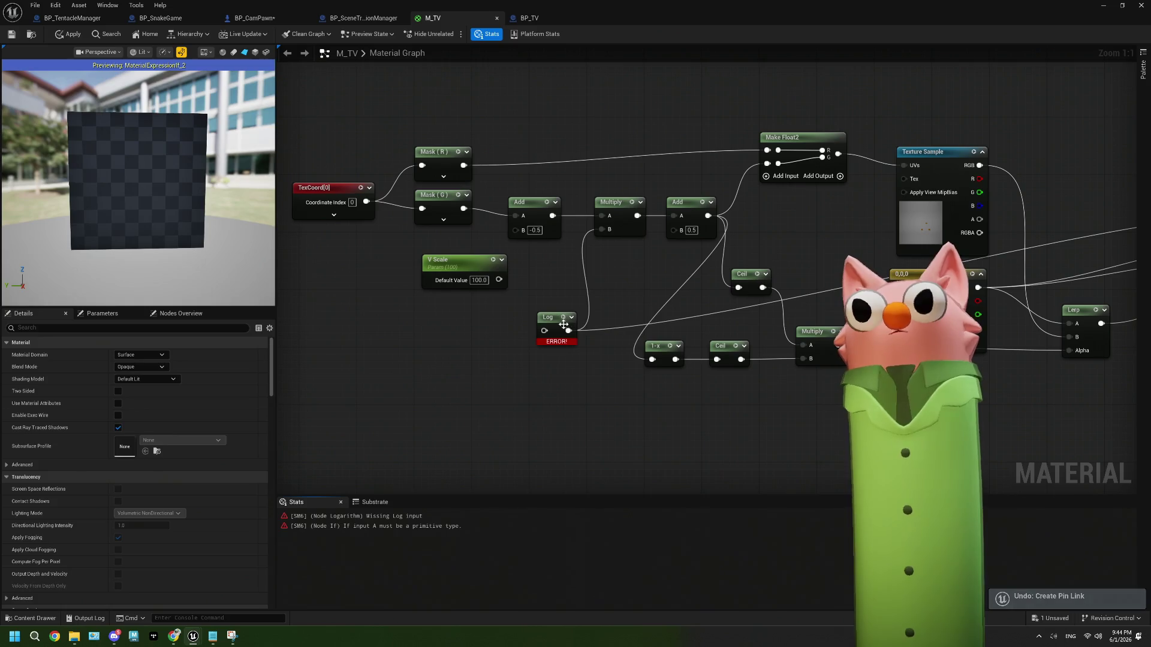
pyautogui.moveTo(568, 330); pyautogui.dragTo(499, 280)
pyautogui.click(556, 317)
pyautogui.press('space')
pyautogui.press('Delete')
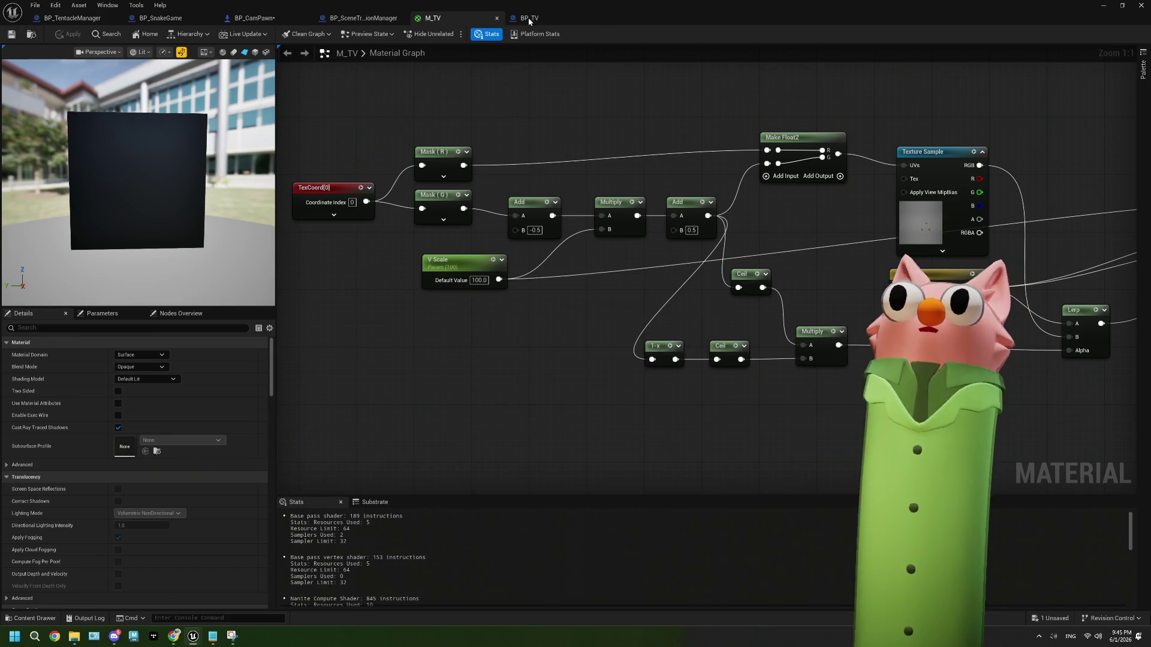
# Open BP_TV's TV Power timeline and fit the whole curve in view.
pyautogui.click(262, 18)
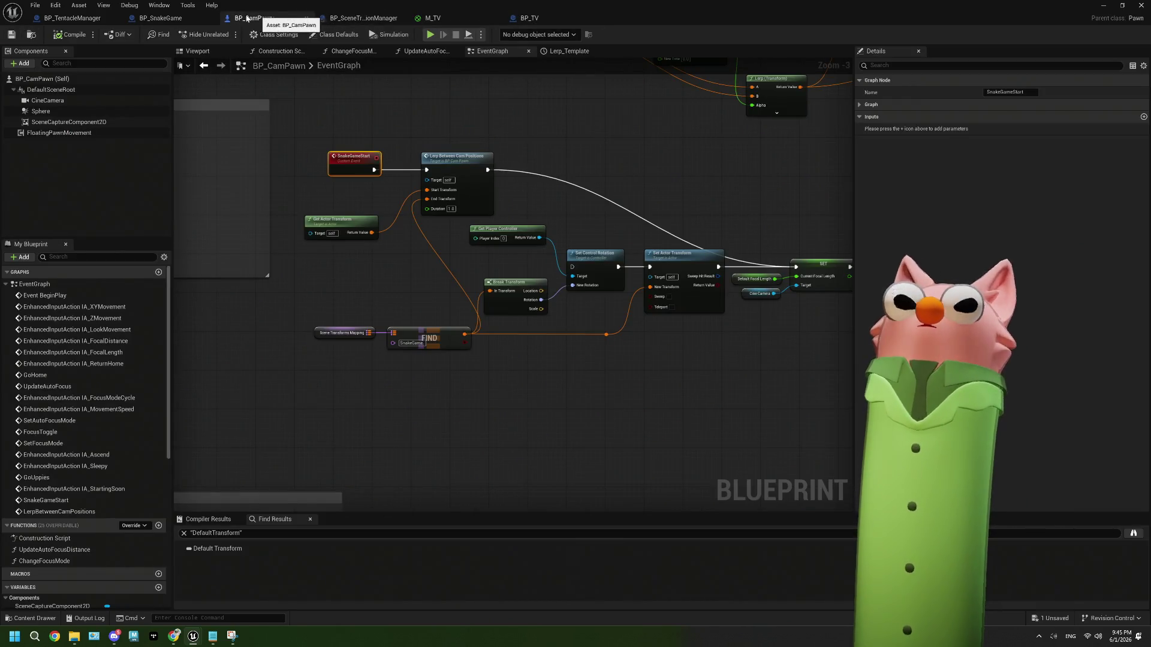
pyautogui.click(539, 17)
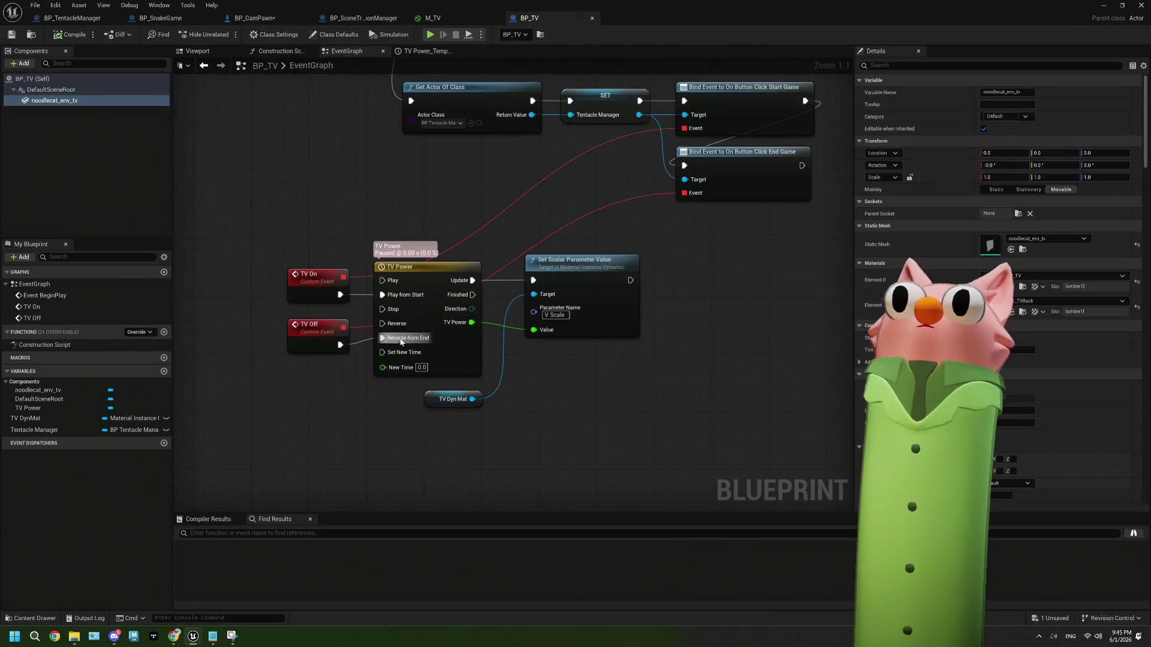
pyautogui.doubleClick(445, 265)
pyautogui.moveTo(388, 171); pyautogui.dragTo(455, 239)
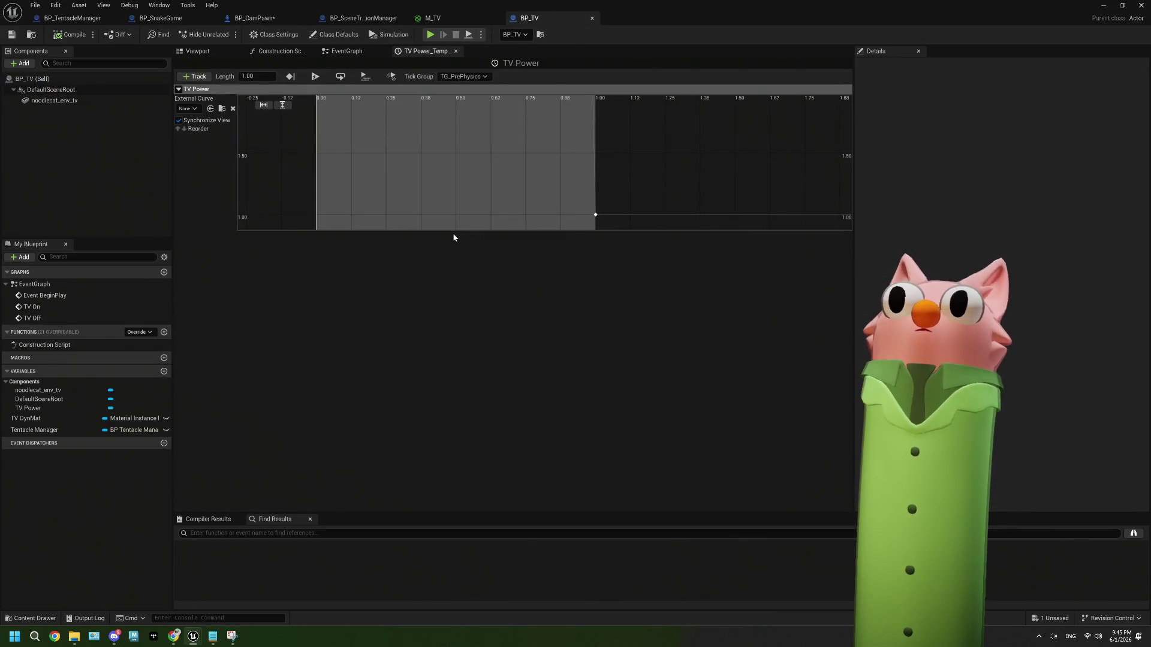
pyautogui.click(595, 217)
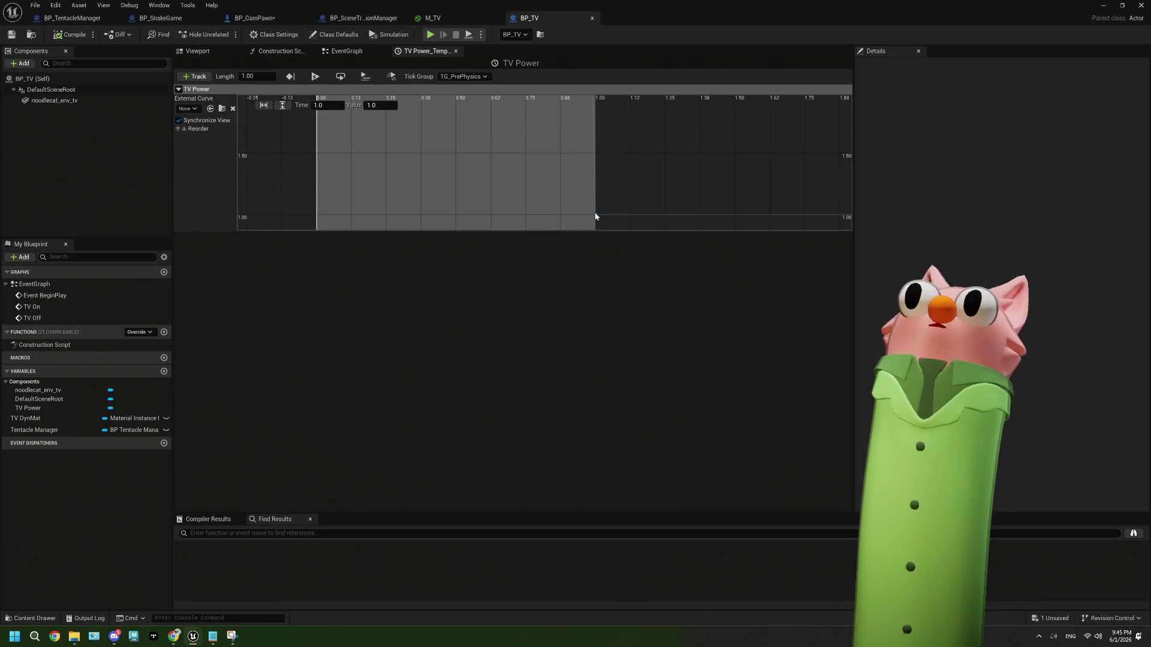
pyautogui.click(263, 106)
pyautogui.click(285, 105)
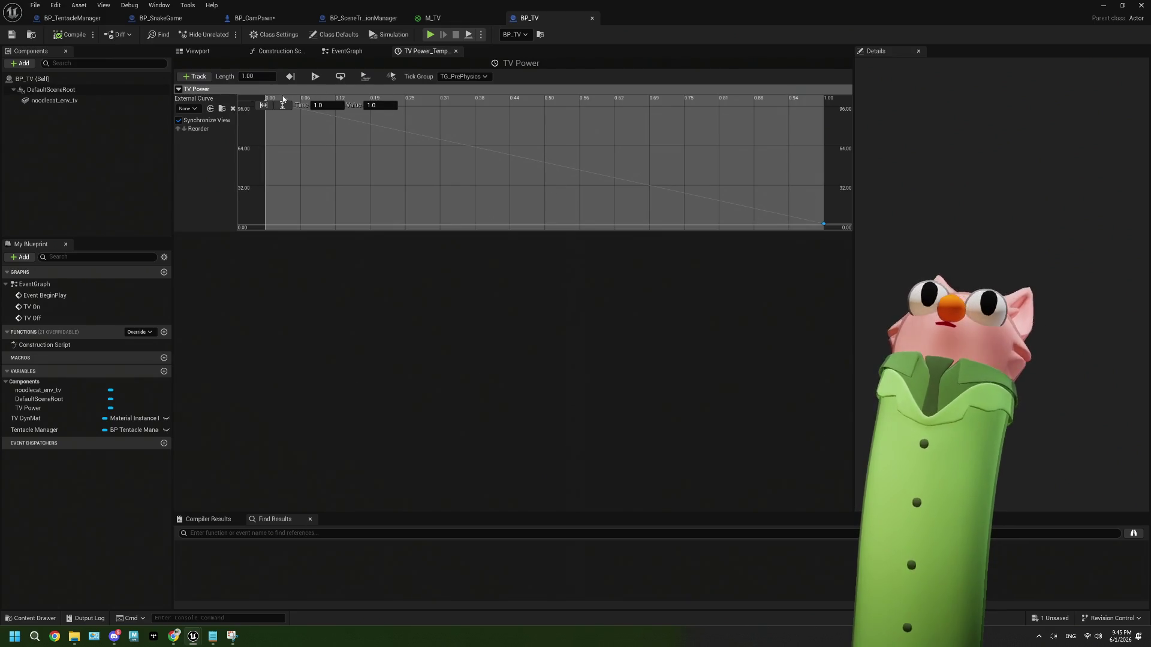
# Give the curve's end key Auto interpolation, undoing a trial tangent adjustment.
pyautogui.moveTo(824, 225)
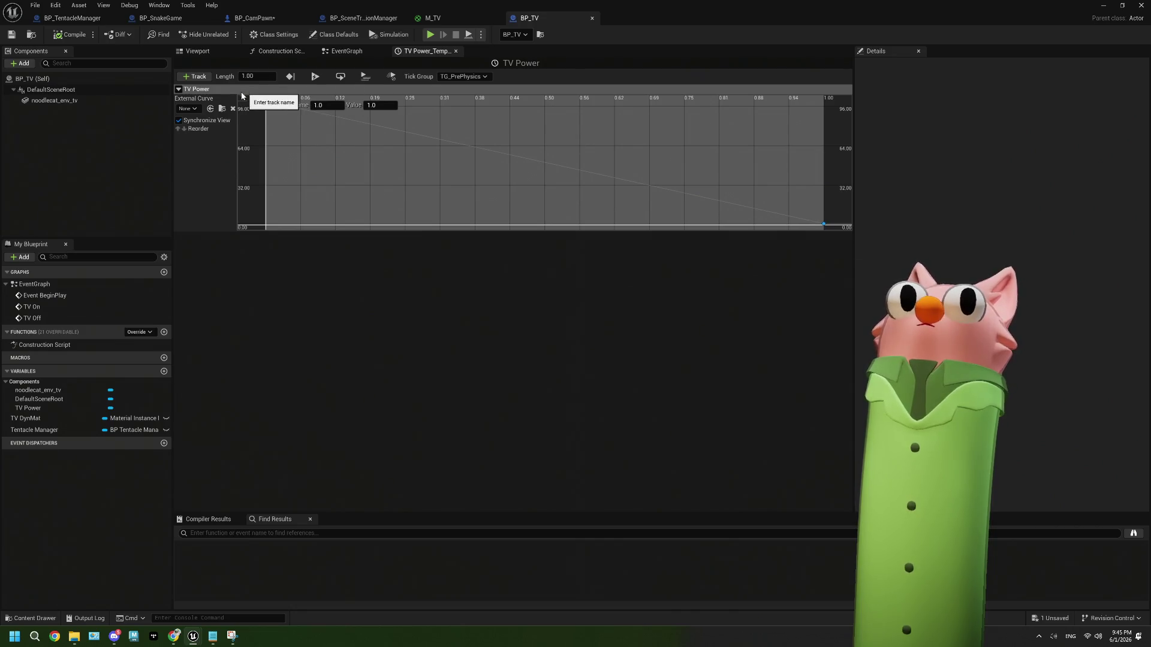
pyautogui.rightClick(824, 226)
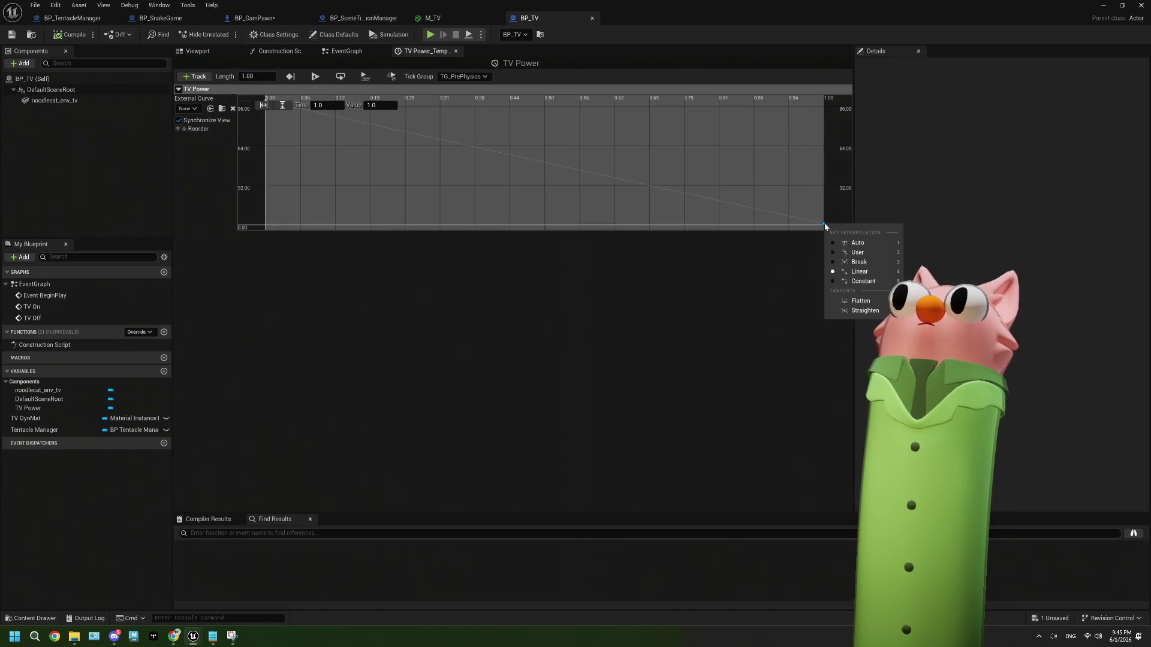
pyautogui.click(857, 244)
pyautogui.moveTo(798, 226); pyautogui.dragTo(798, 216)
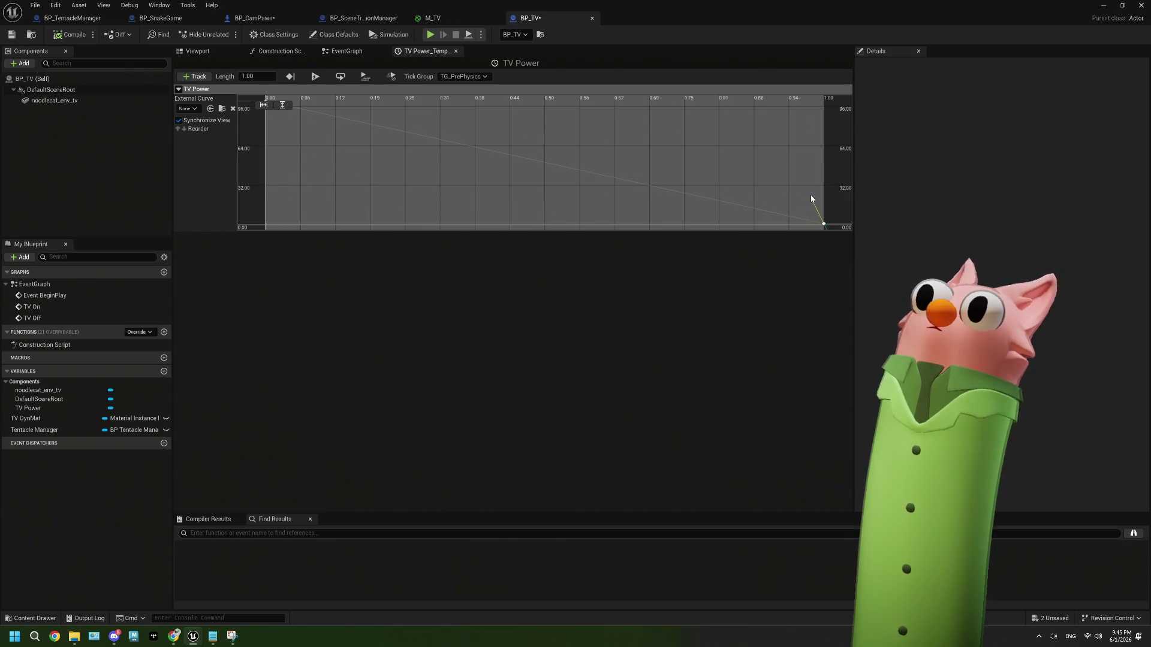
pyautogui.hotkey('ctrl', 'z')
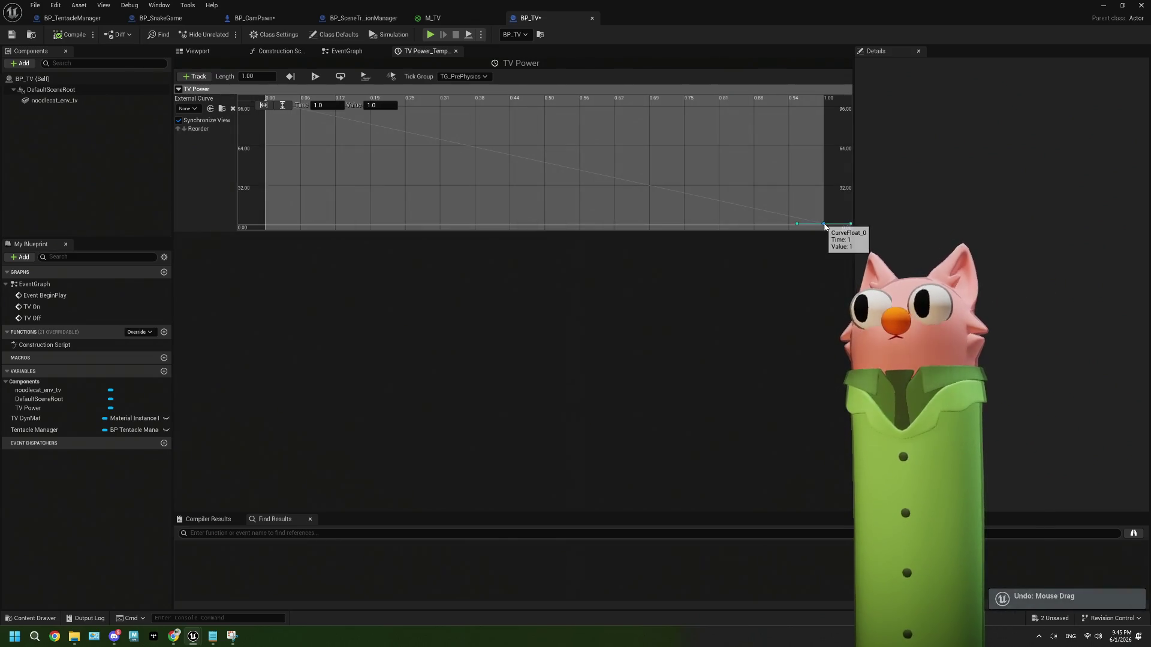
pyautogui.rightClick(823, 233)
pyautogui.click(840, 247)
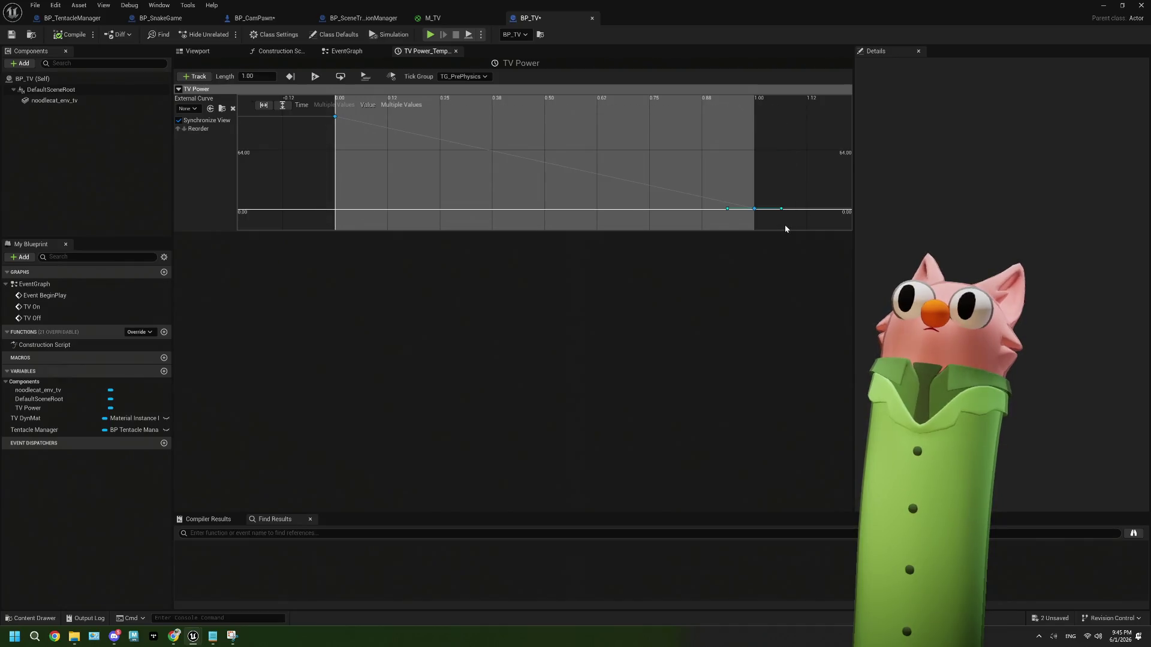
# Set the first key's interpolation to a smooth eased shape, then compile and save BP_TV.
pyautogui.rightClick(335, 116)
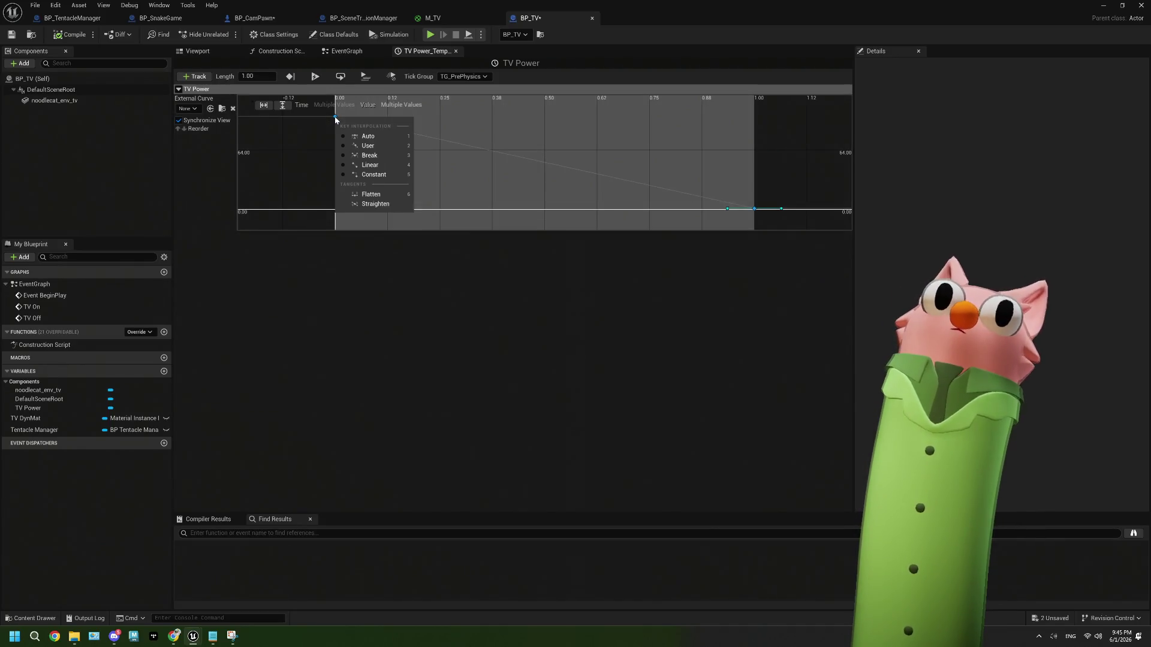
pyautogui.click(382, 165)
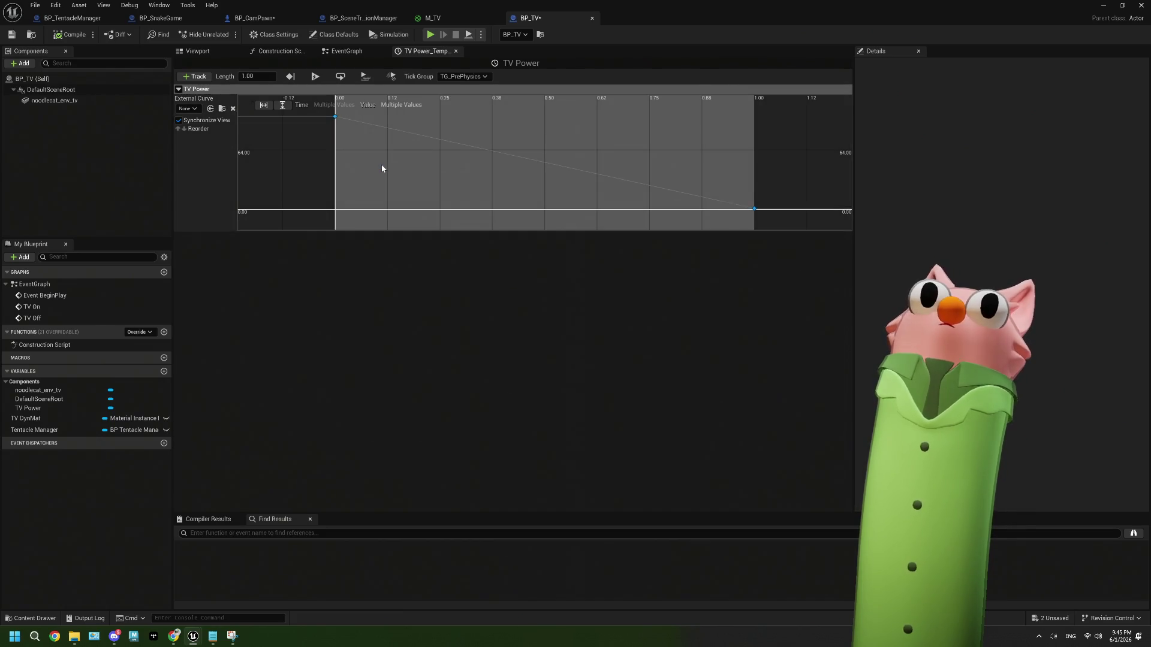
pyautogui.rightClick(335, 117)
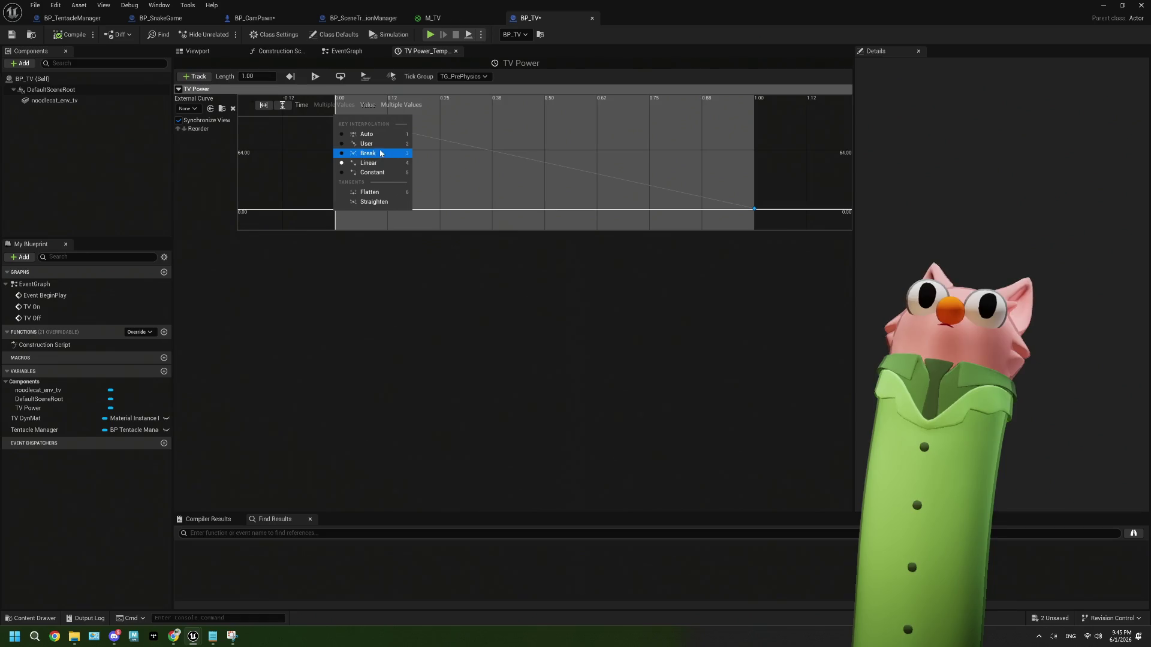
pyautogui.click(380, 143)
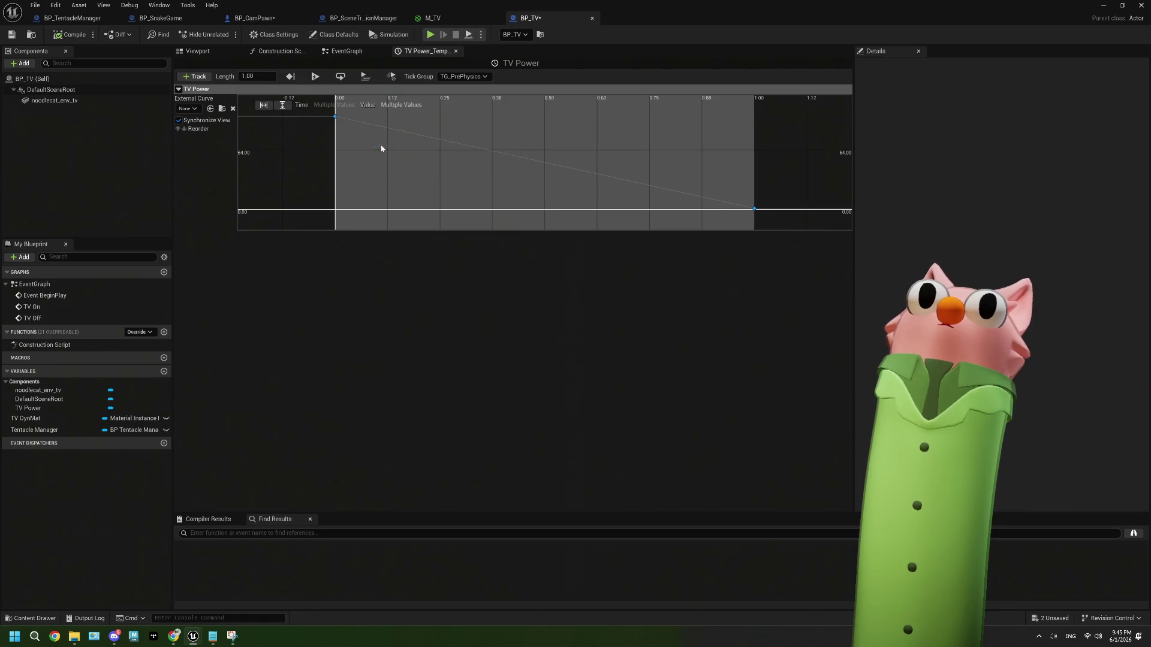
pyautogui.click(756, 209)
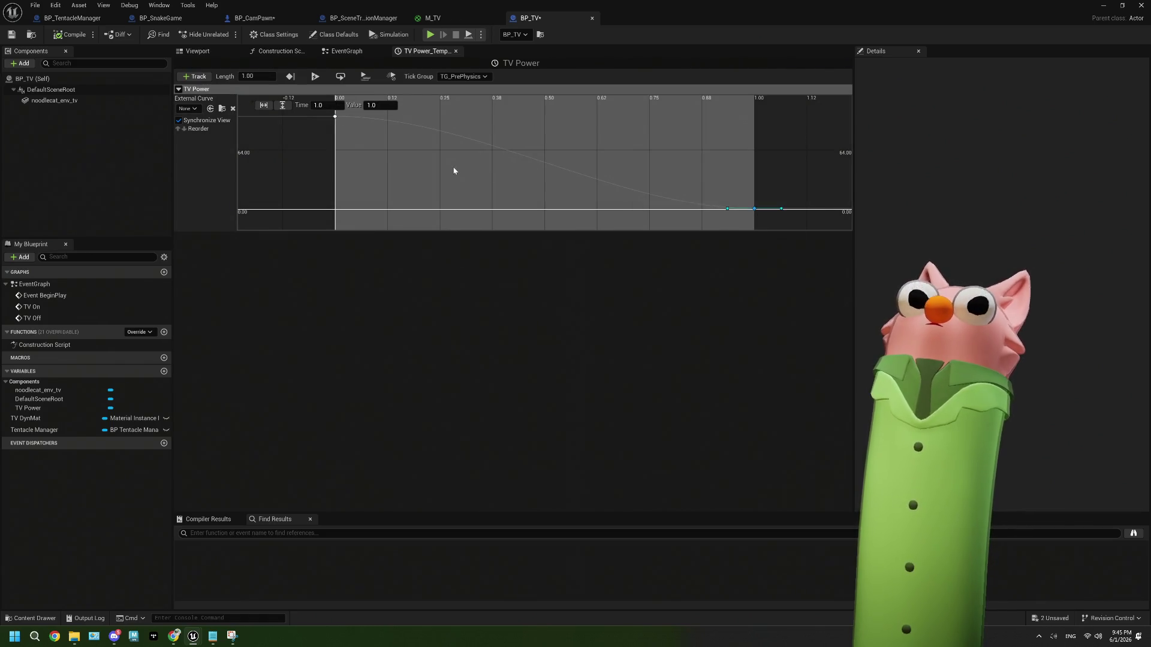
pyautogui.hotkey('ctrl', 's')
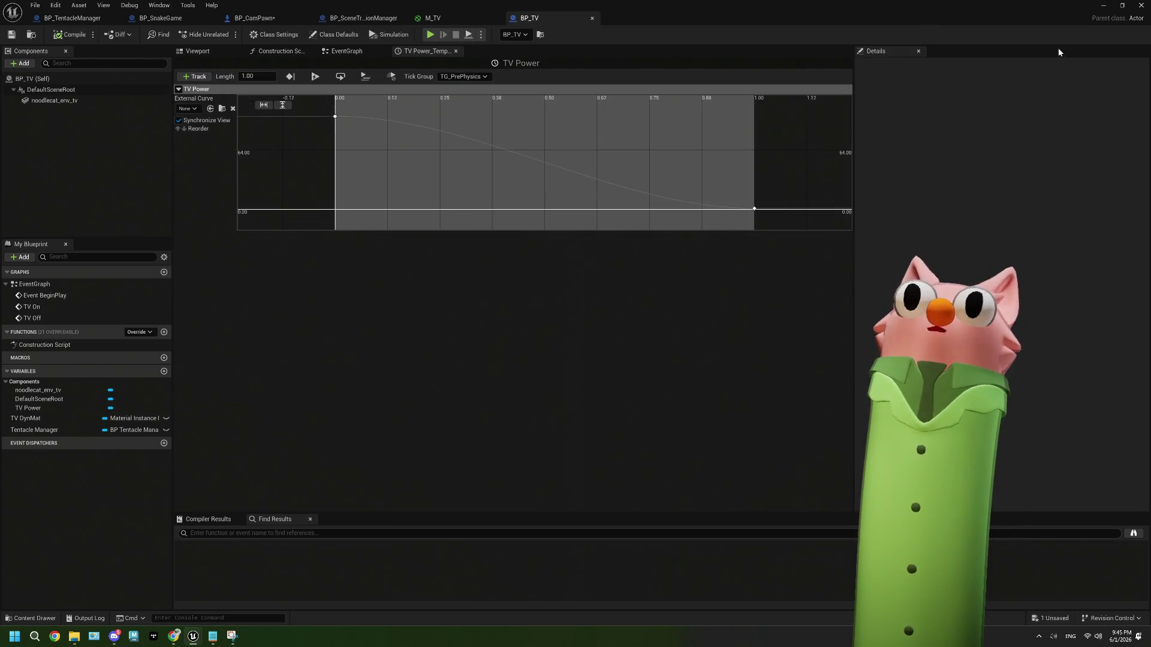
# Return to the running level and bring the Tentacle dashboard to the front.
pyautogui.click(1099, 9)
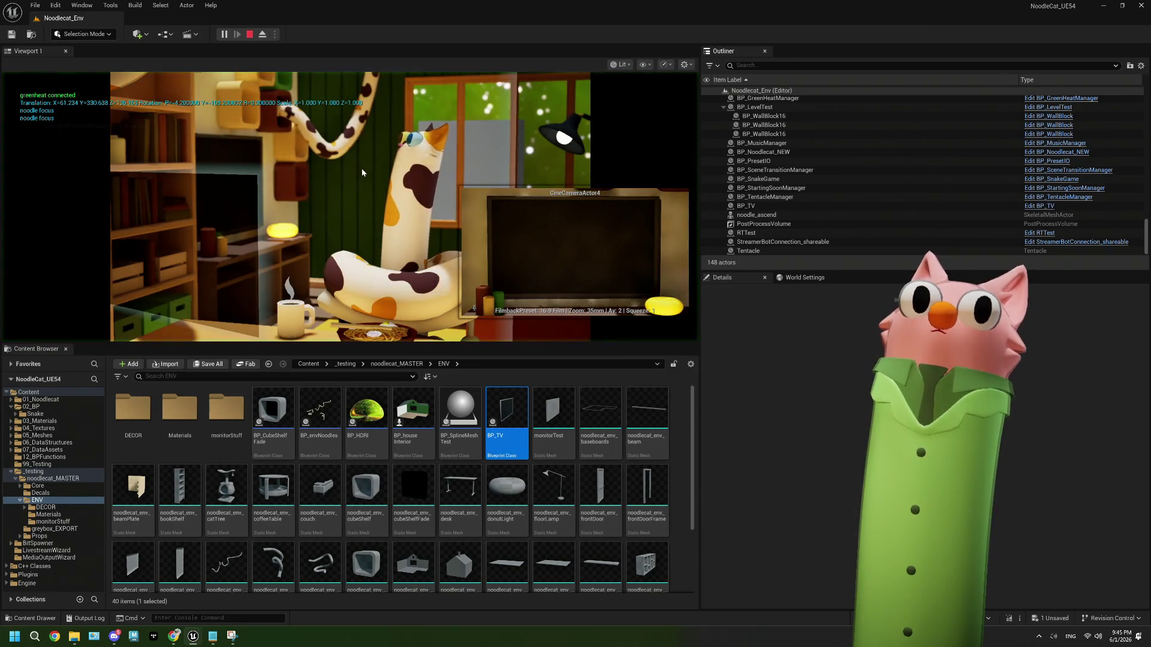
pyautogui.click(362, 173)
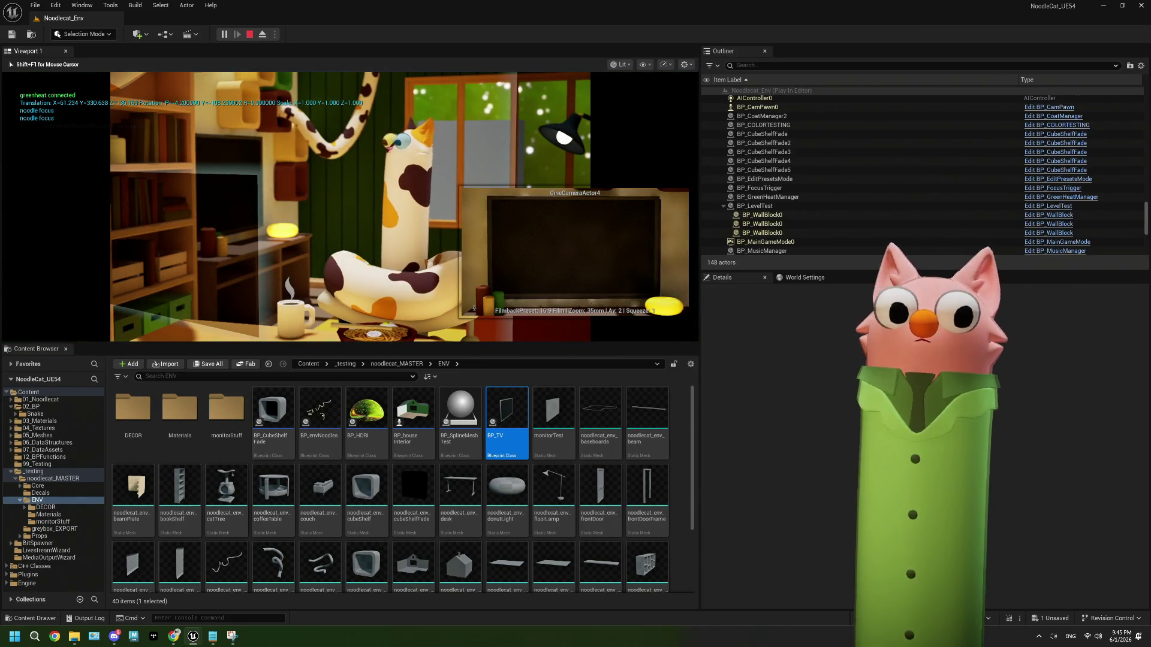
pyautogui.hotkey('shift', 'F1')
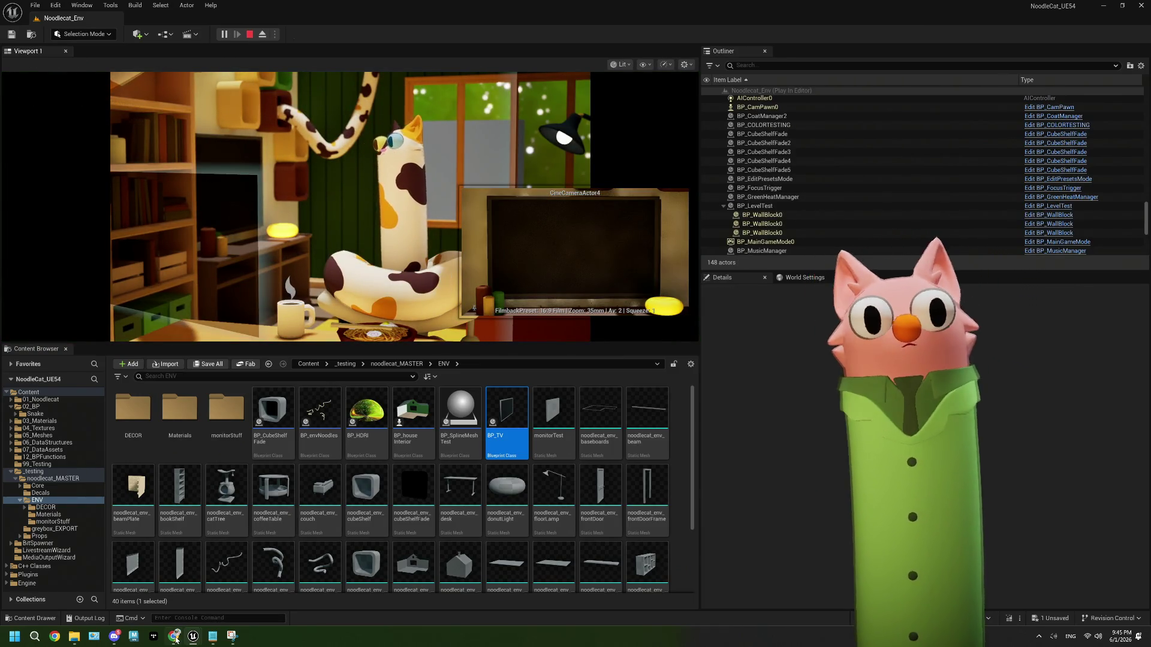
pyautogui.click(174, 636)
# Start and end the Noodle Snake Game repeatedly from Tentacle, watching the camera move to the TV and back.
pyautogui.click(947, 133)
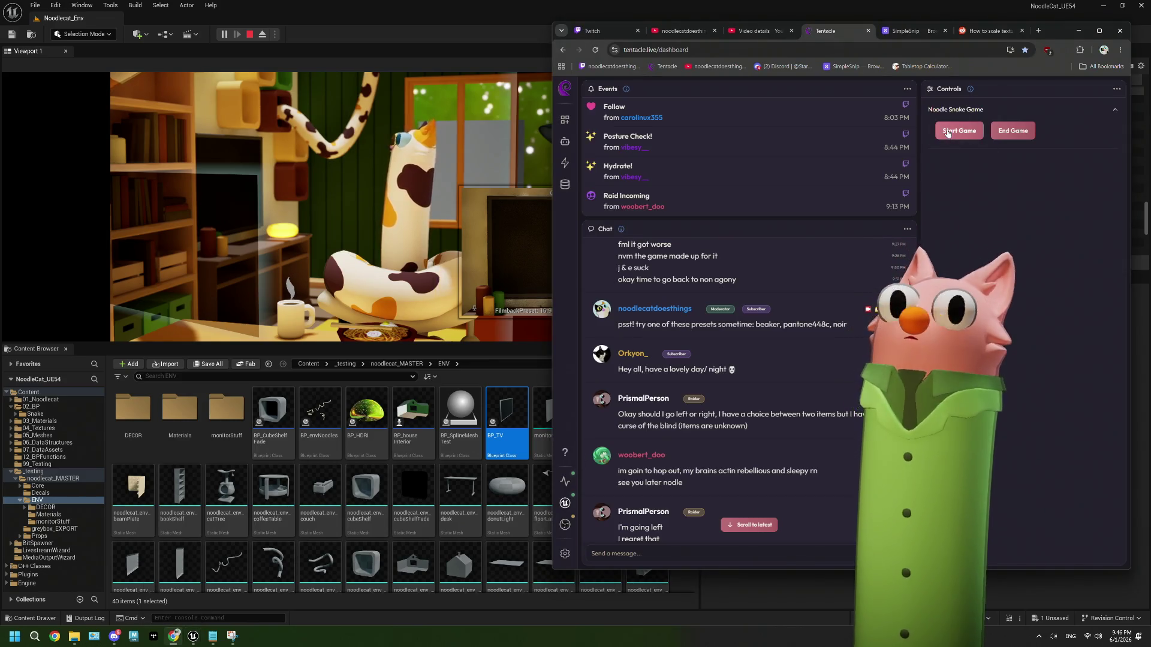
pyautogui.click(1007, 133)
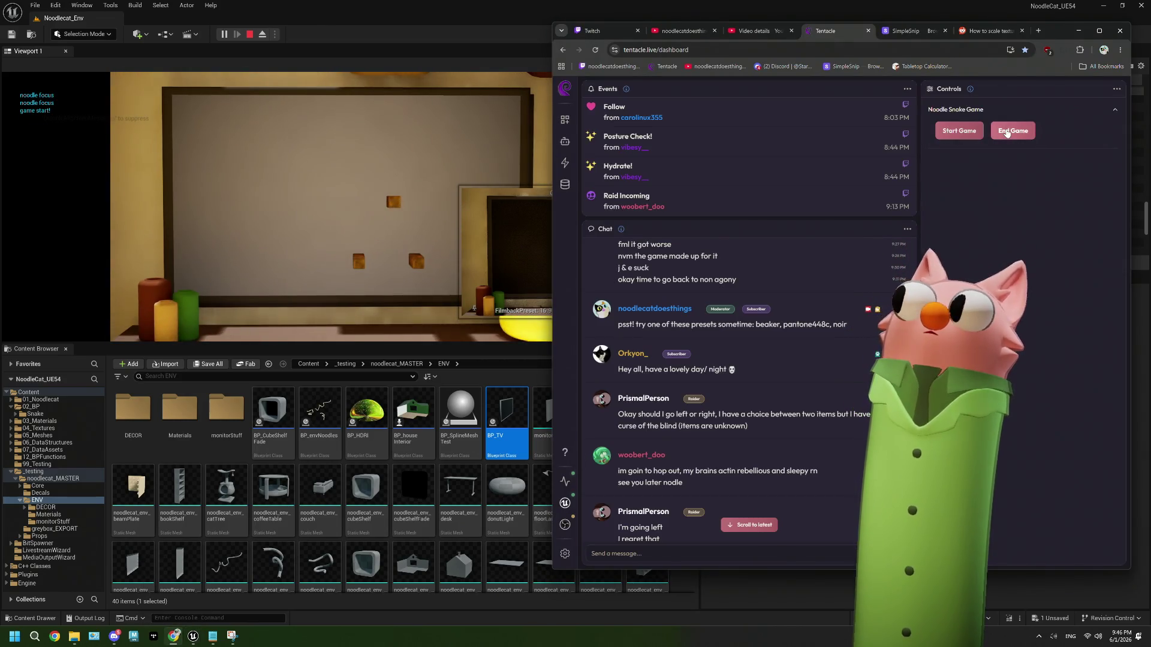
pyautogui.click(950, 132)
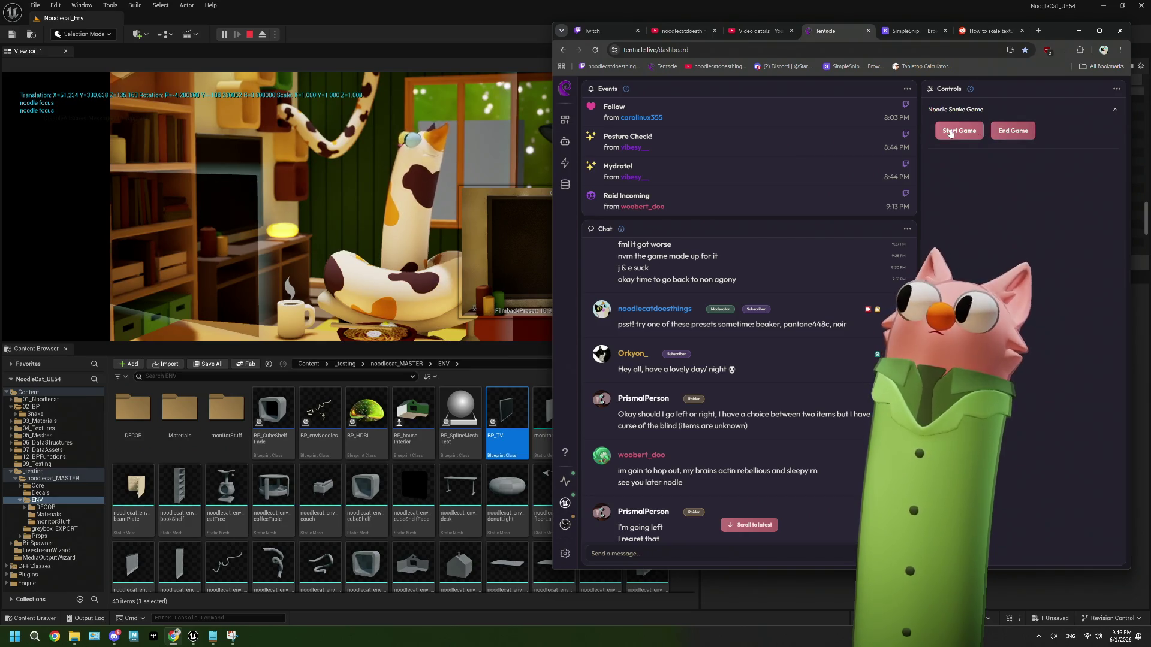
pyautogui.click(1011, 132)
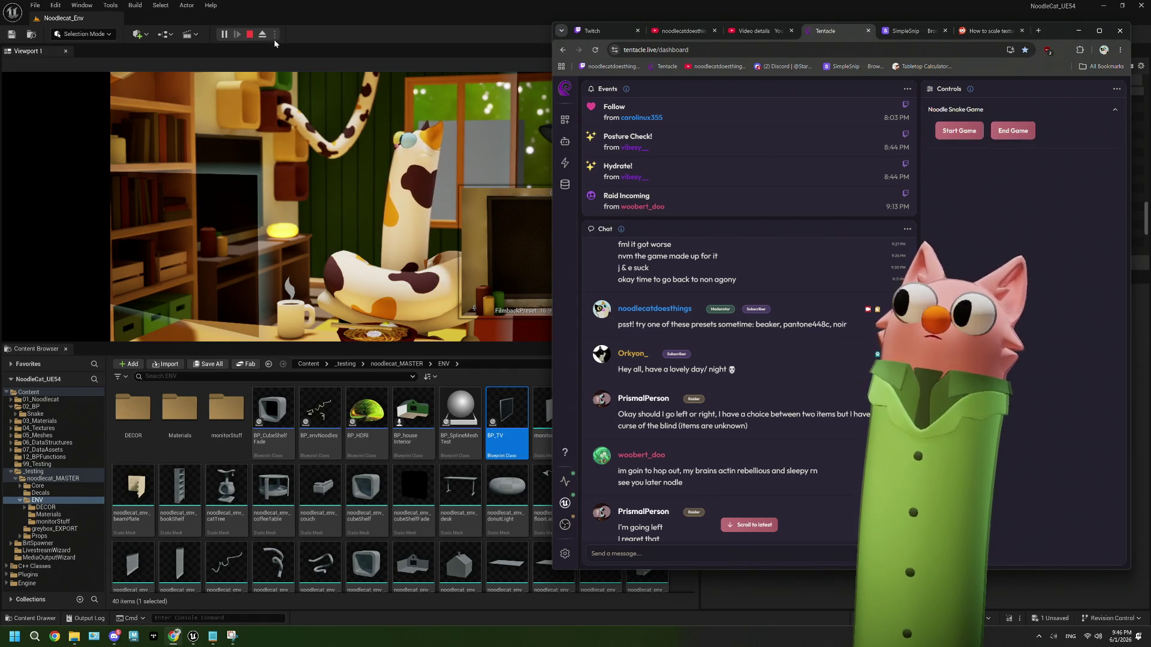
pyautogui.click(959, 130)
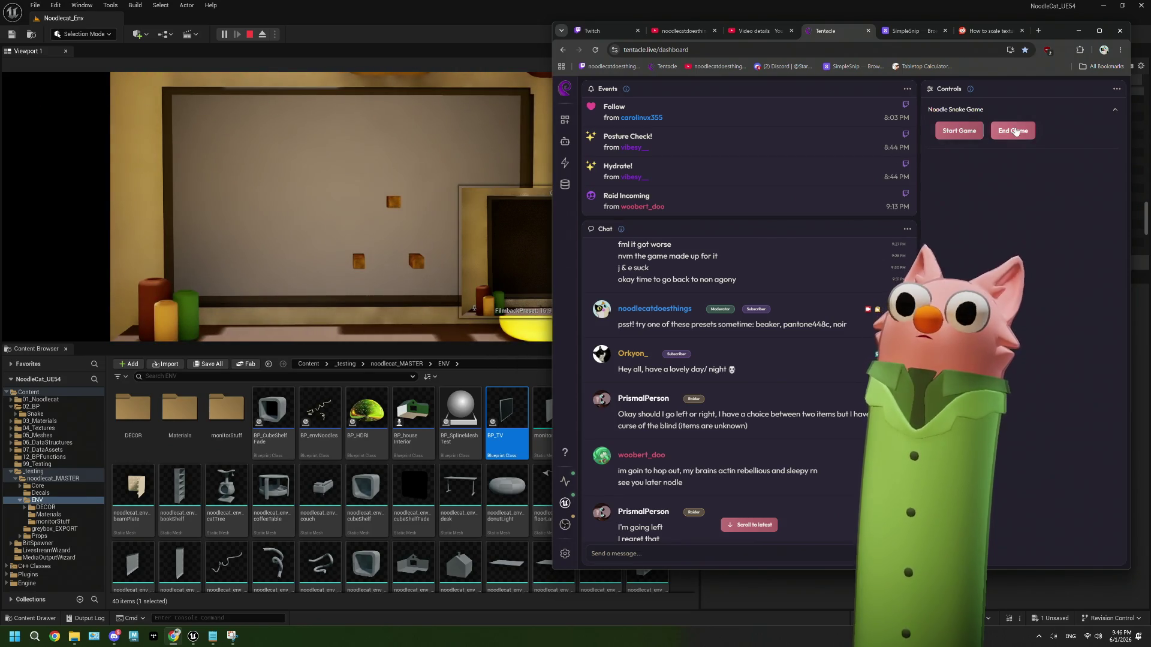
pyautogui.click(1014, 131)
pyautogui.click(968, 131)
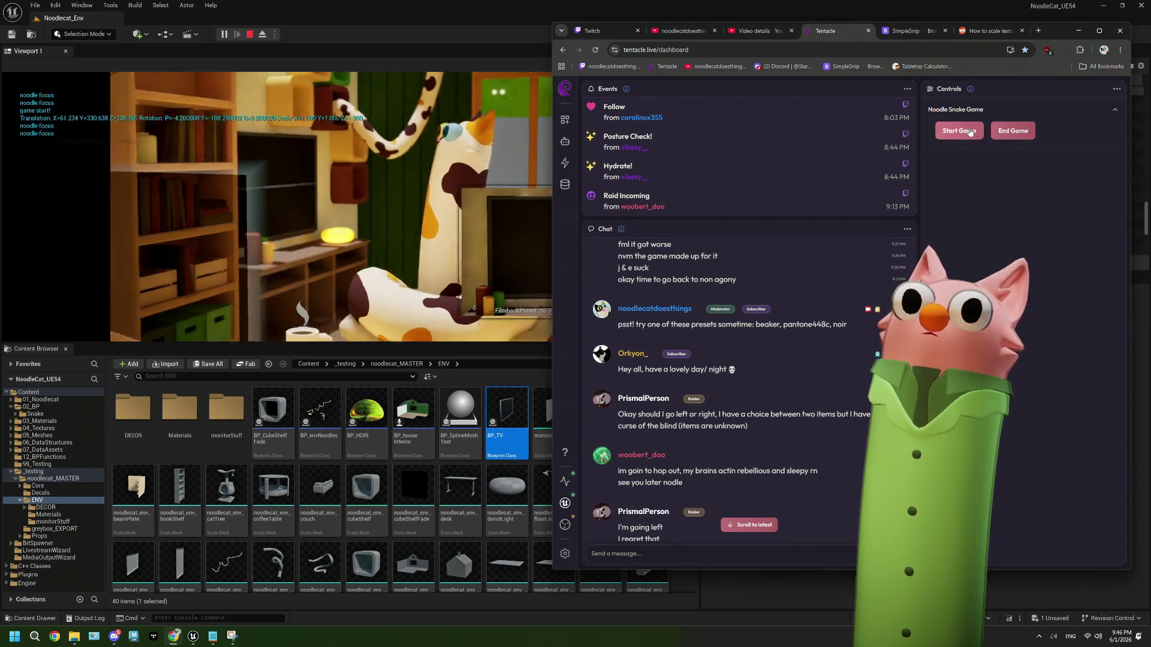
pyautogui.click(1015, 131)
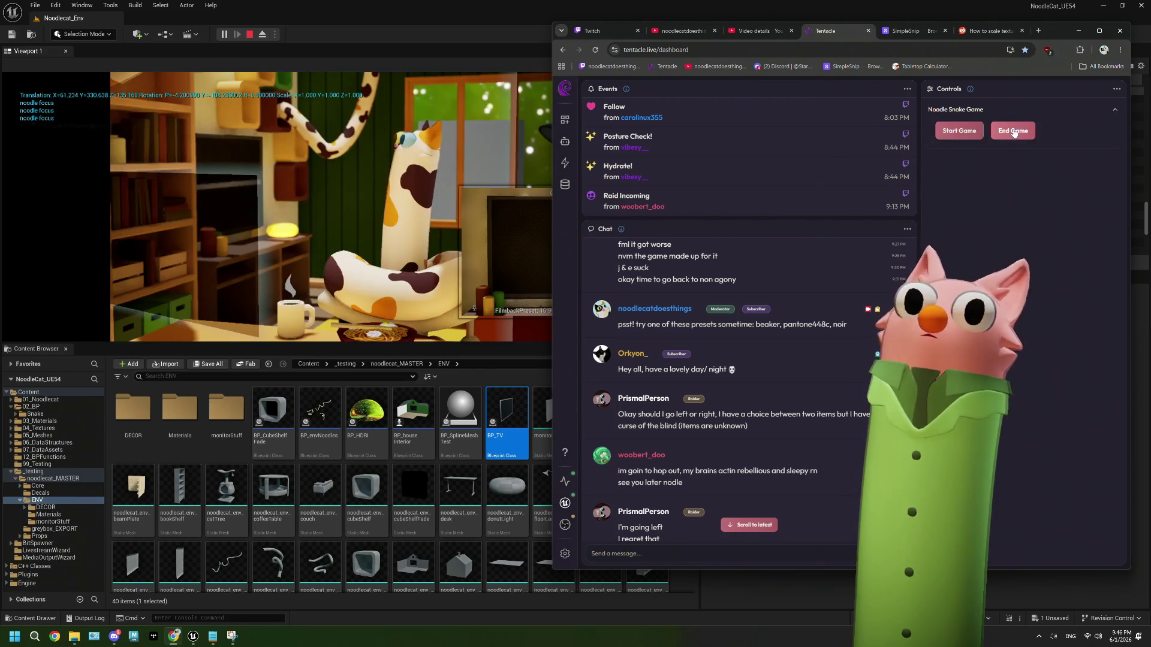
pyautogui.click(961, 131)
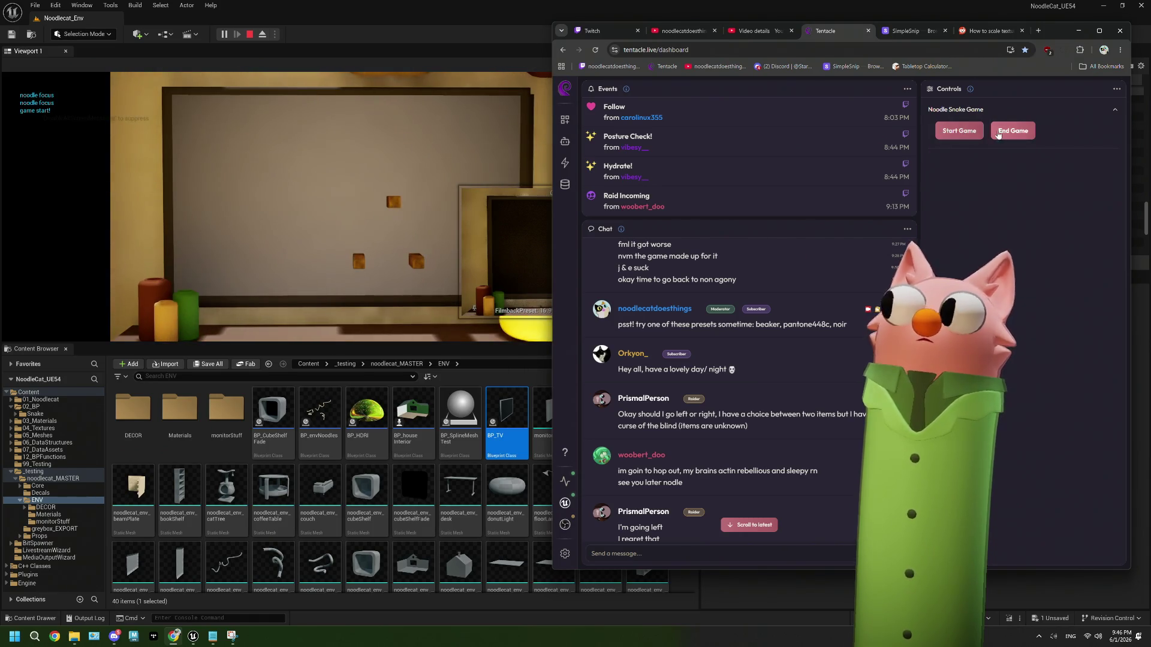
pyautogui.click(1010, 133)
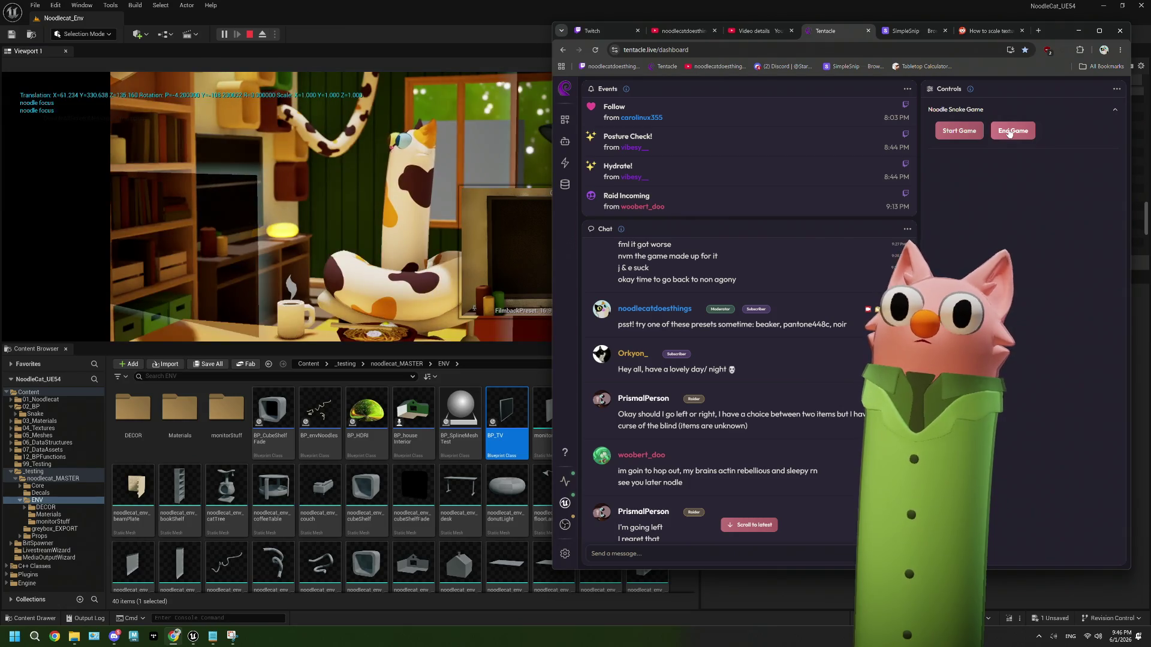
# Toggle the game a few more times, then stop the play session and close the Message Log.
pyautogui.click(978, 132)
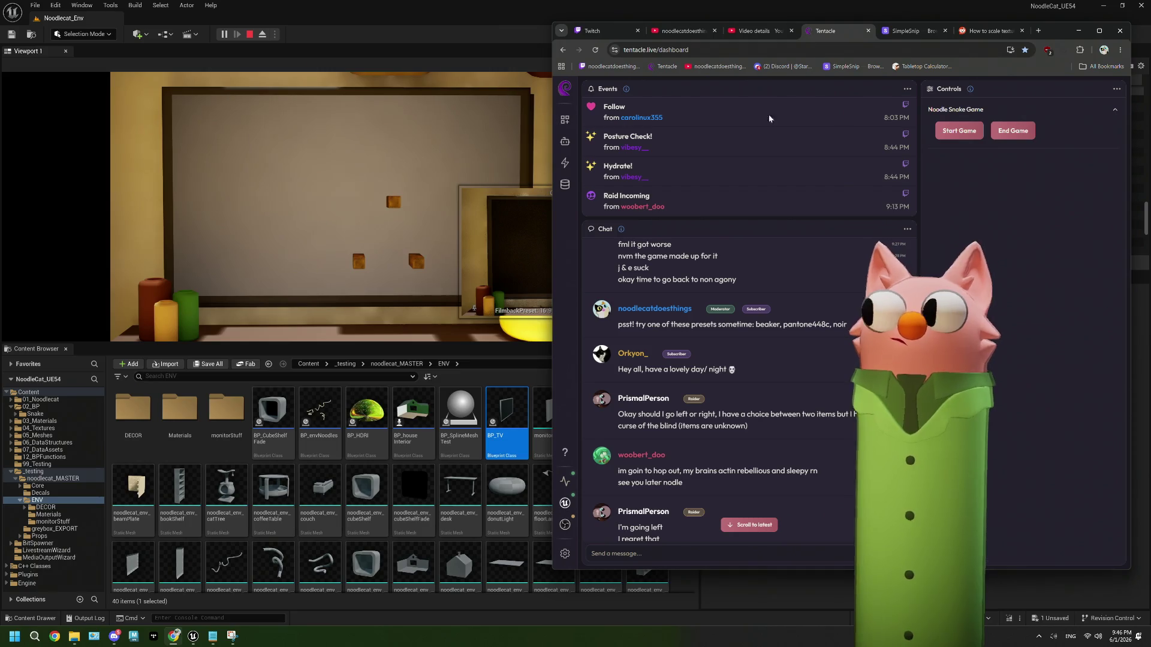
pyautogui.click(1012, 136)
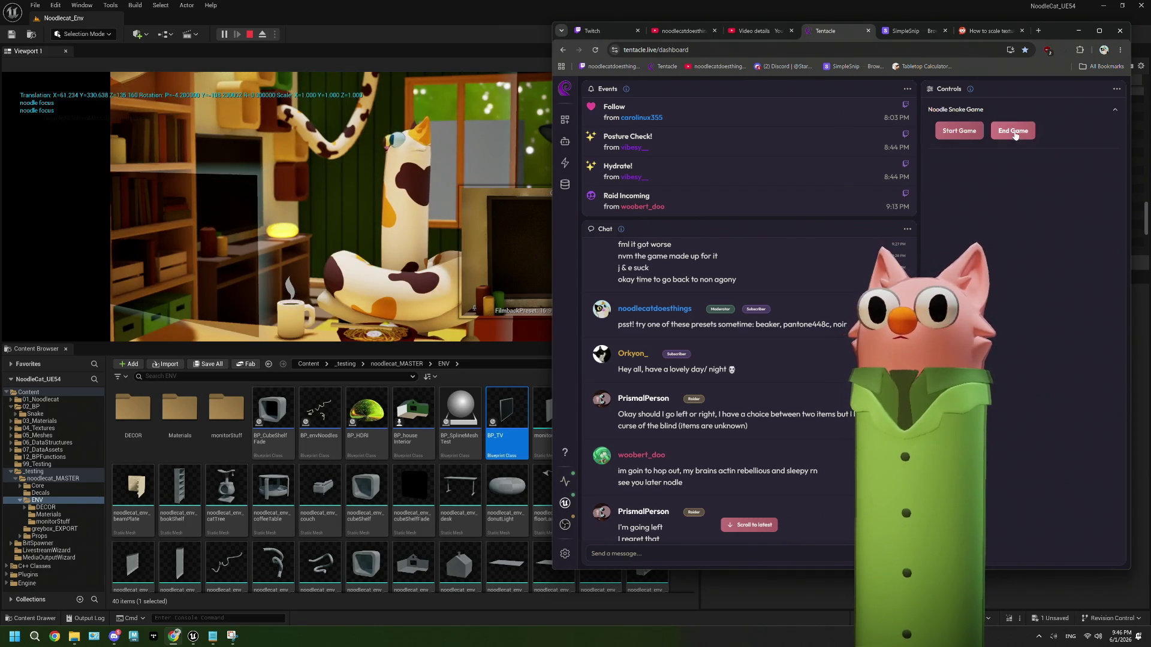
pyautogui.click(977, 131)
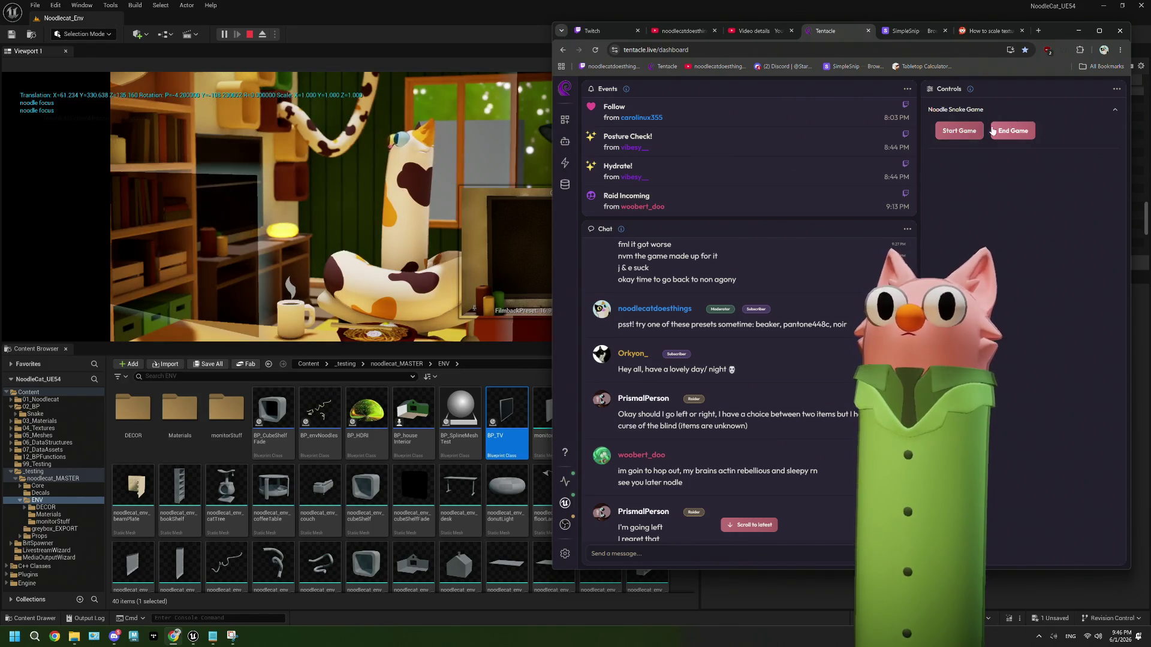
pyautogui.click(958, 131)
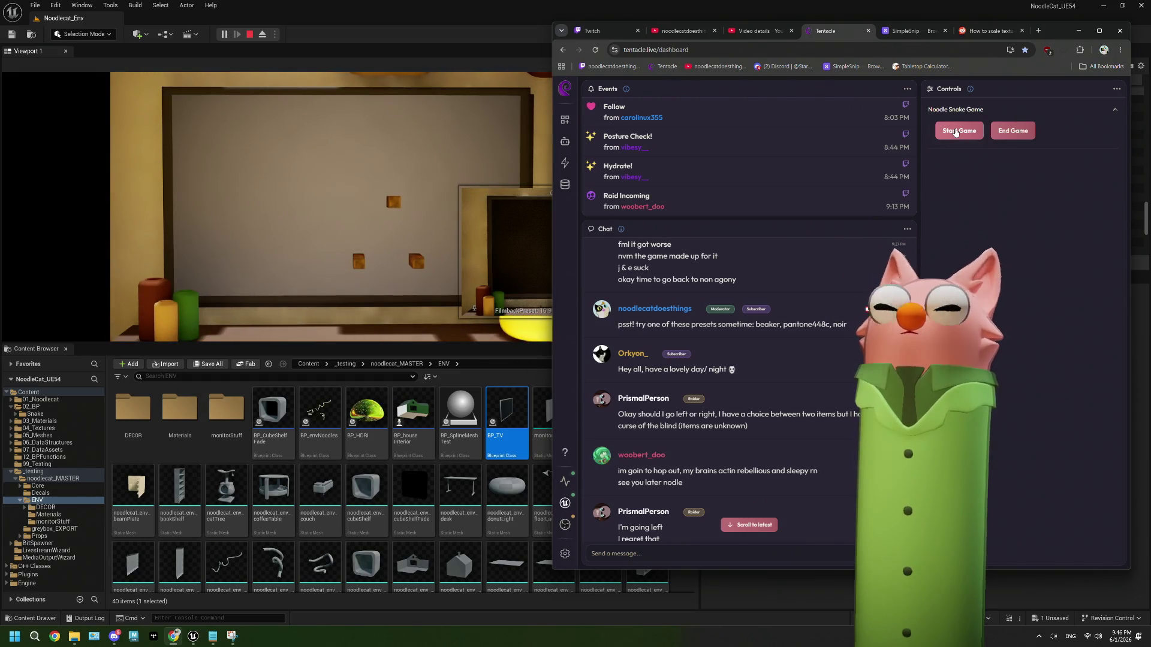
pyautogui.click(1016, 130)
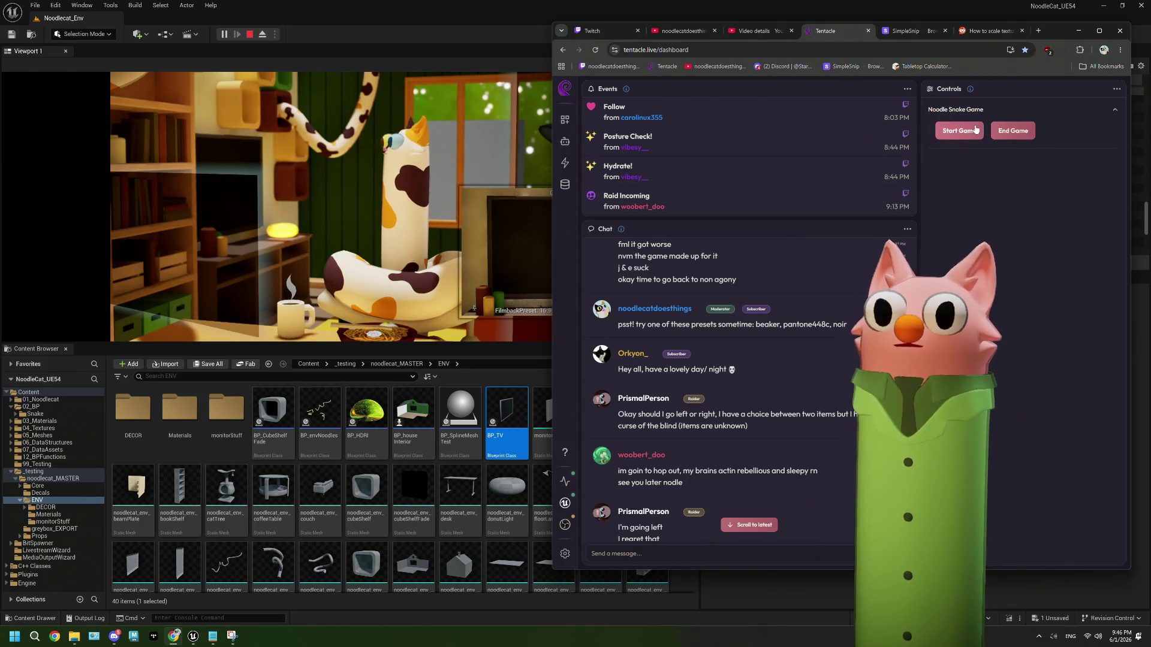
pyautogui.click(956, 138)
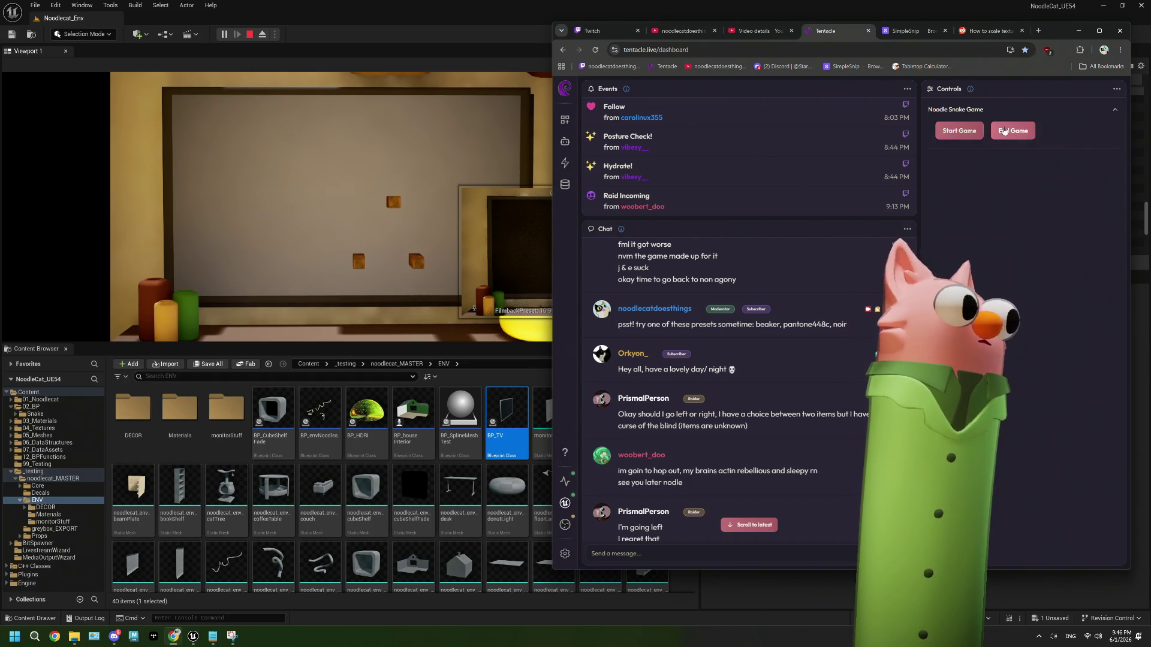
pyautogui.click(1004, 131)
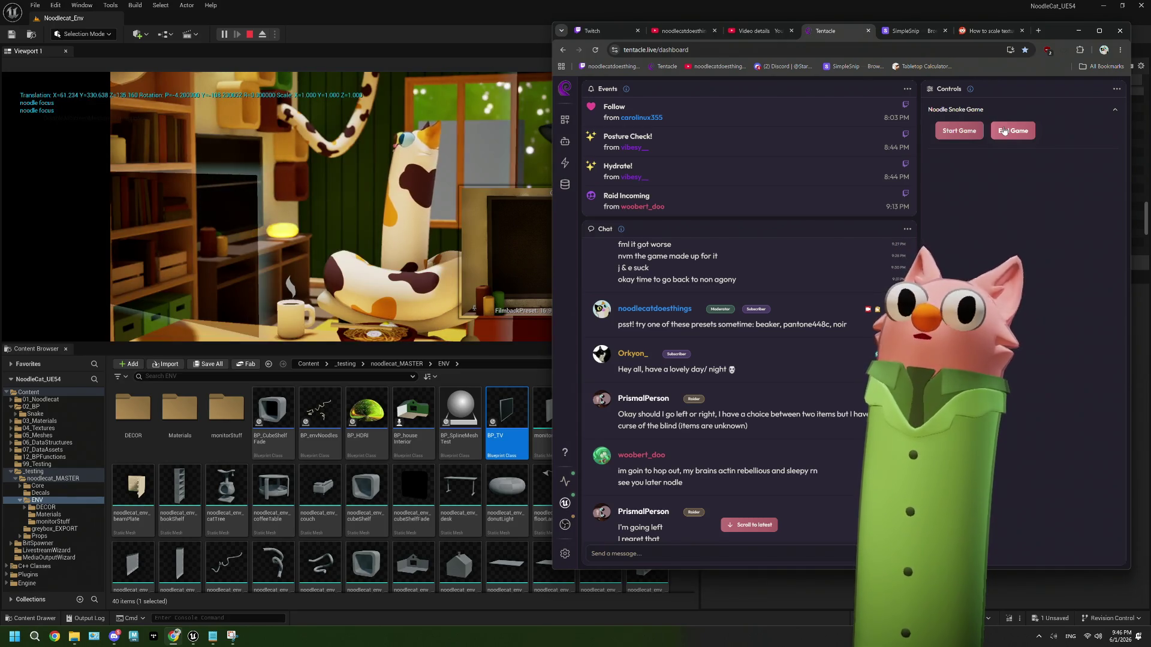
pyautogui.click(959, 130)
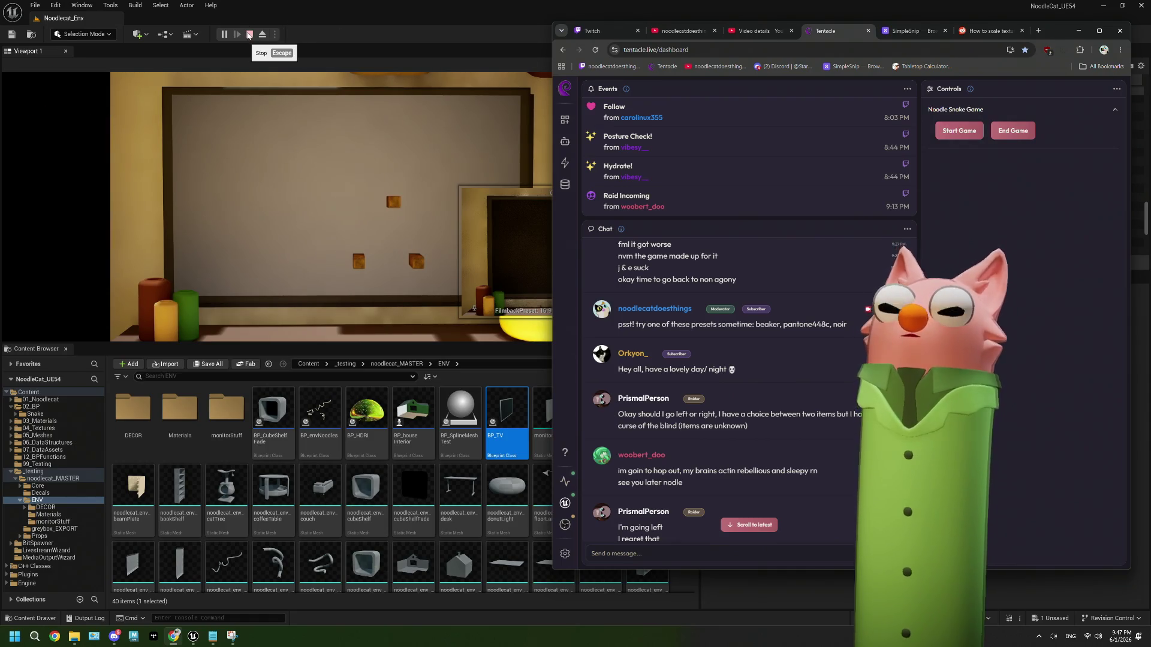
pyautogui.click(250, 34)
pyautogui.click(1137, 41)
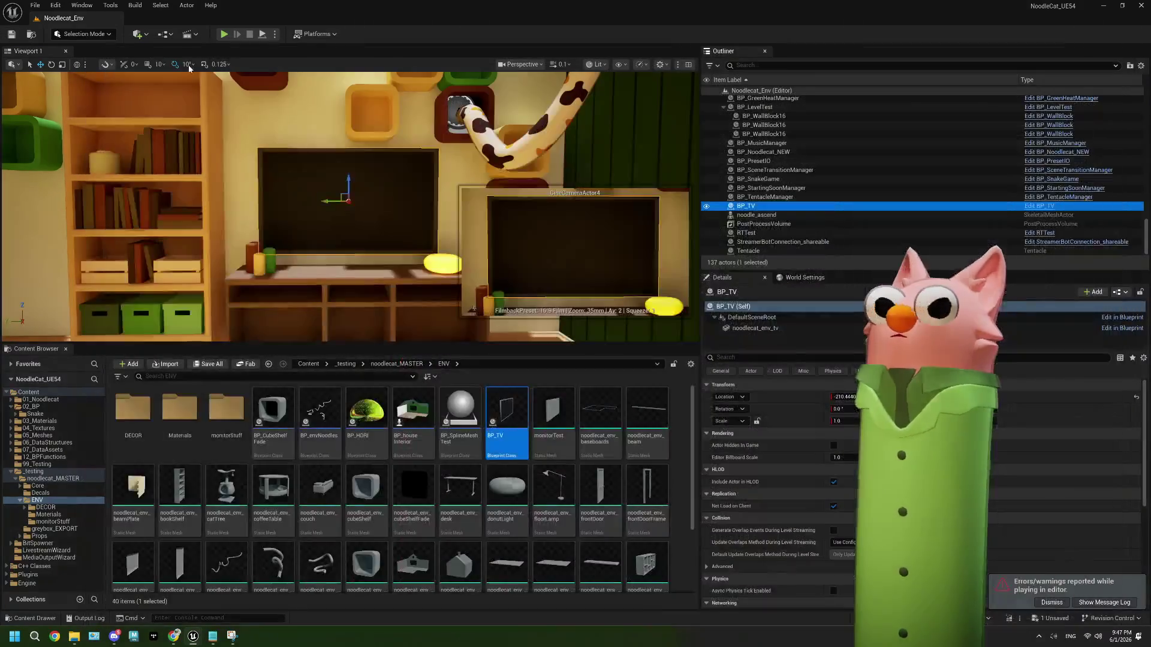
# Save all Unreal changes and bring the ThePlan.txt notes to the front.
pyautogui.click(682, 465)
pyautogui.hotkey('ctrl', 's')
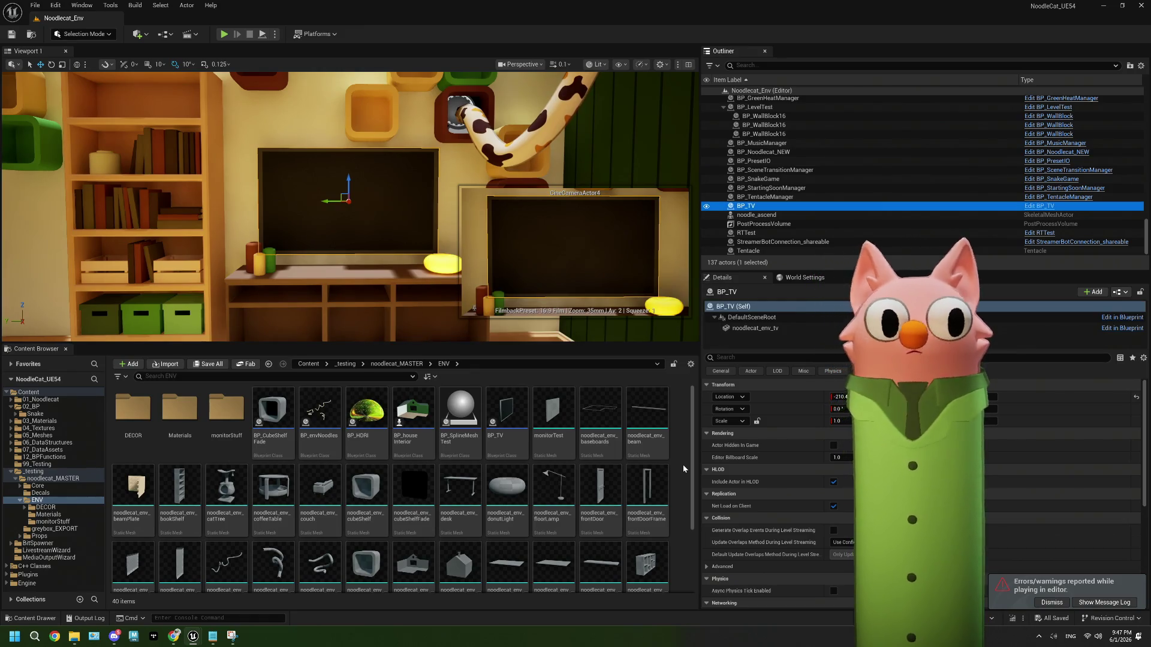
pyautogui.click(212, 637)
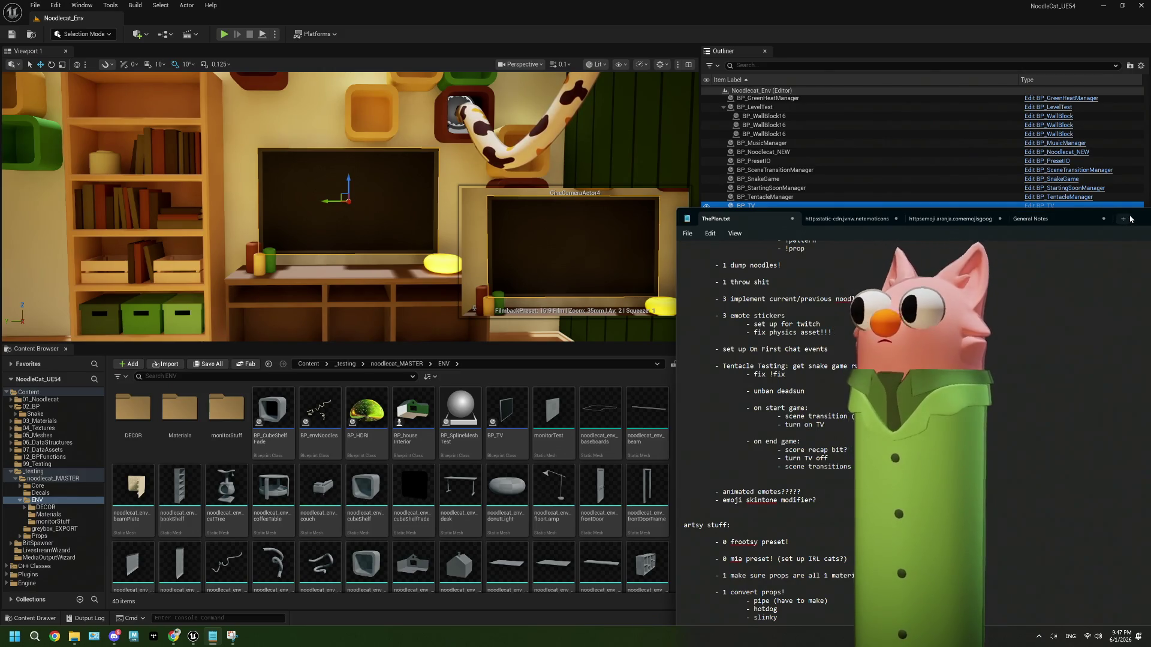
# Delete the 'turn on TV', 'main-cam scene transitions' and 'move cam to TV' lines from ThePlan.txt, then minimize Notepad.
pyautogui.moveTo(1136, 219)
pyautogui.mouseDown()
pyautogui.moveTo(528, 108)
pyautogui.moveTo(536, 97)
pyautogui.mouseUp()
pyautogui.moveTo(105, 312); pyautogui.dragTo(60, 299)
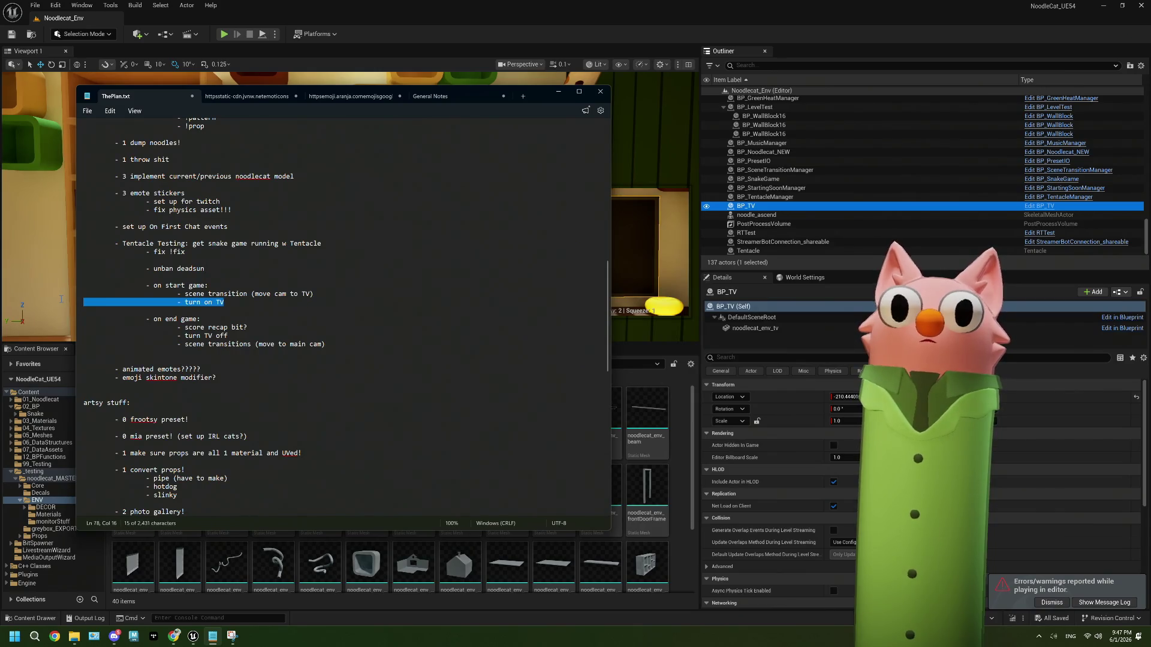
pyautogui.press('BackSpace')
pyautogui.moveTo(346, 339)
pyautogui.mouseDown()
pyautogui.moveTo(99, 334)
pyautogui.moveTo(231, 327)
pyautogui.mouseUp()
pyautogui.press('BackSpace')
pyautogui.press('BackSpace')
pyautogui.moveTo(86, 306); pyautogui.dragTo(84, 293)
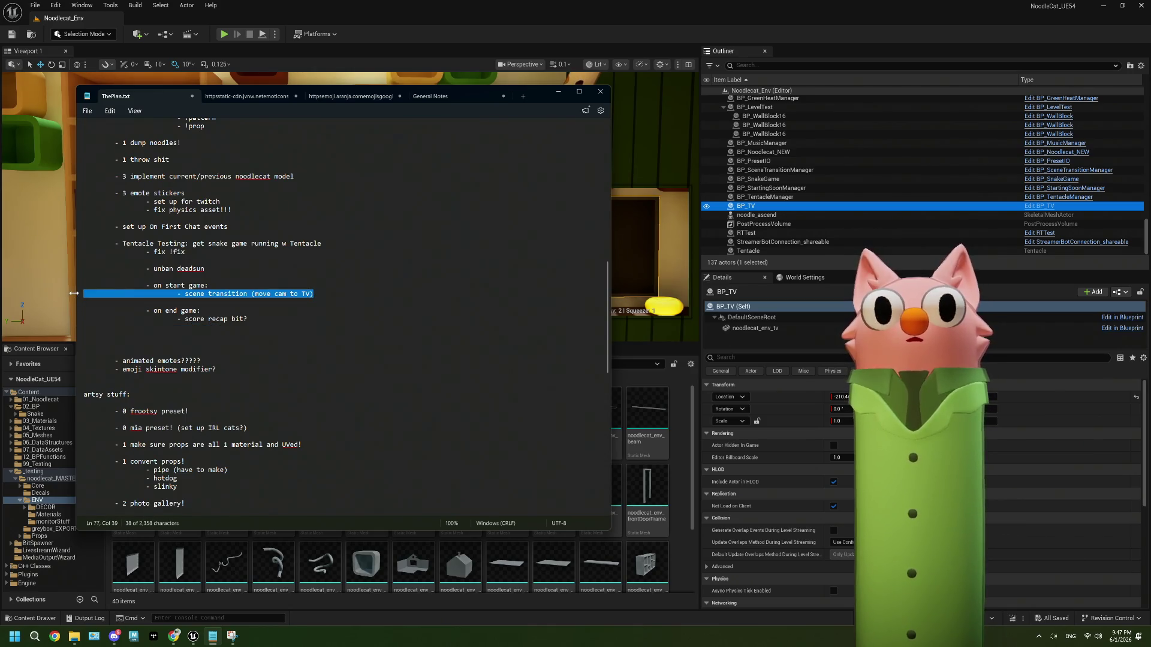
pyautogui.press('BackSpace')
pyautogui.press('BackSpace')
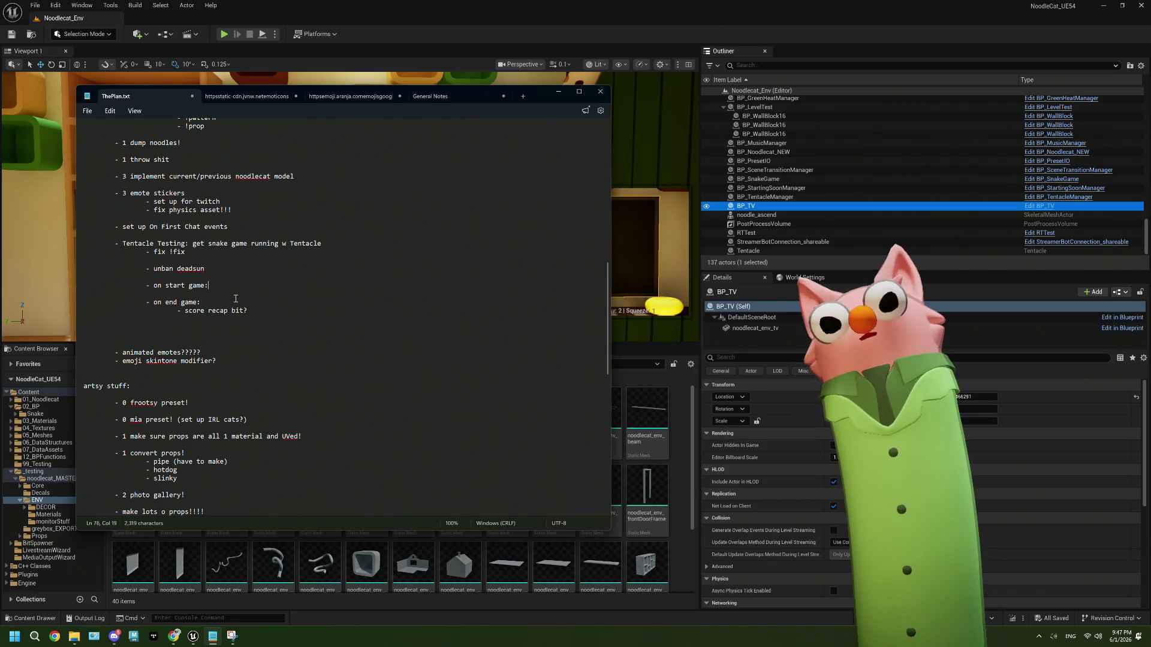
pyautogui.click(422, 31)
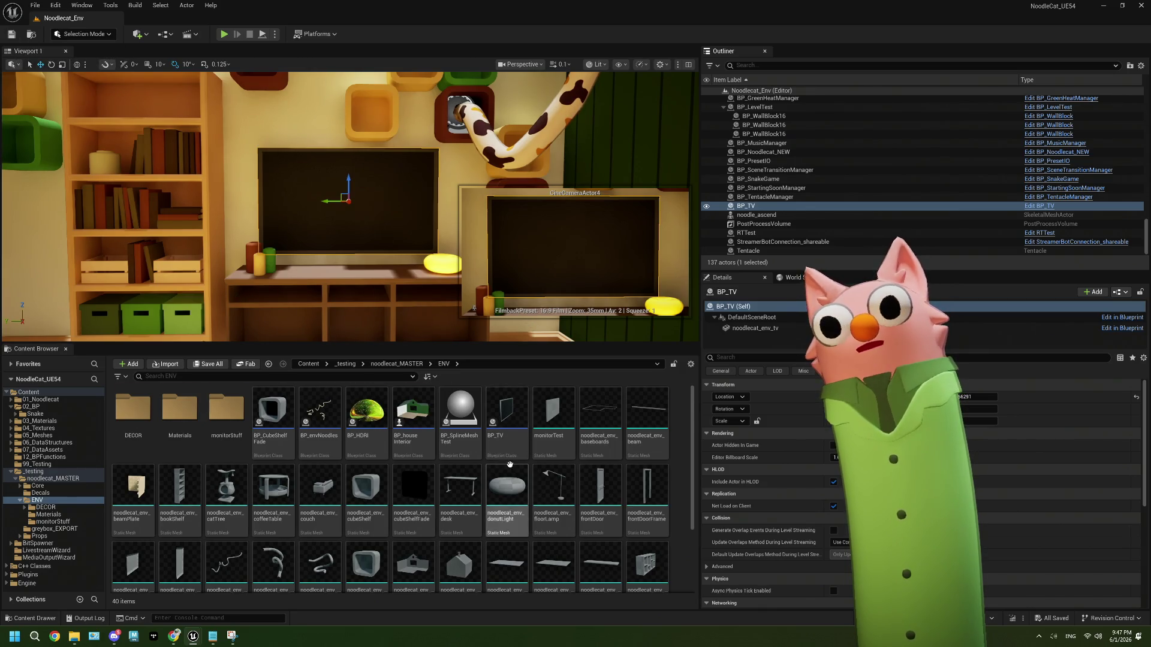
# Check the Materials and Core folders, then reopen BP_TV from ENV and show its Viewport preview.
pyautogui.scroll(-3, 509, 419)
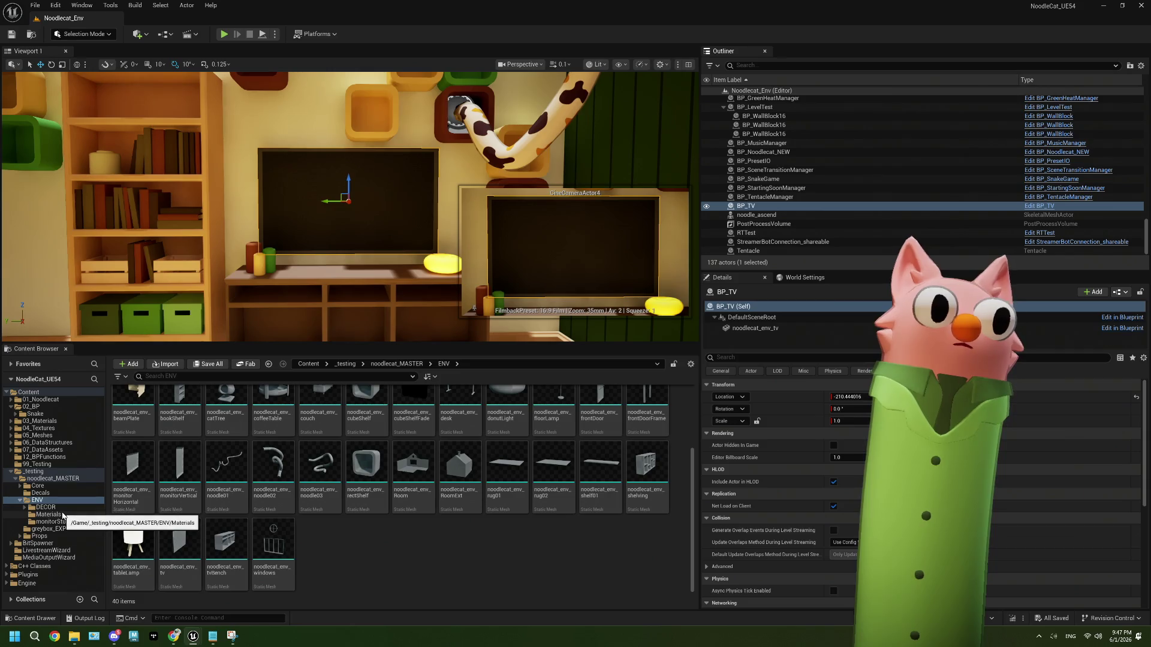
pyautogui.click(57, 514)
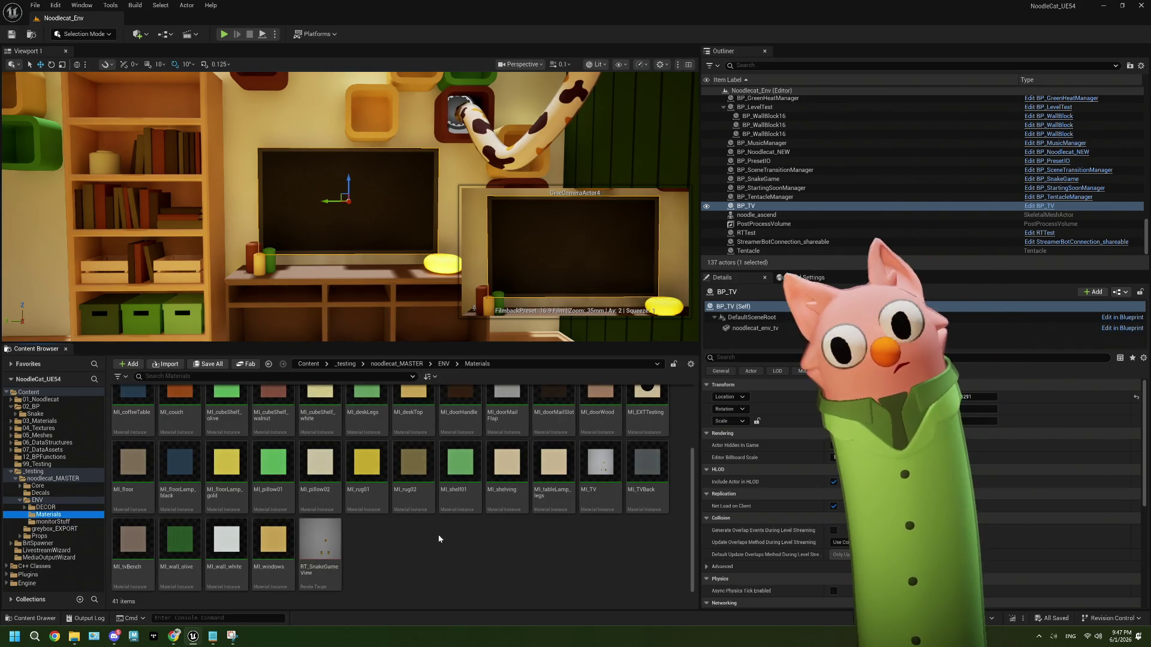
pyautogui.click(57, 487)
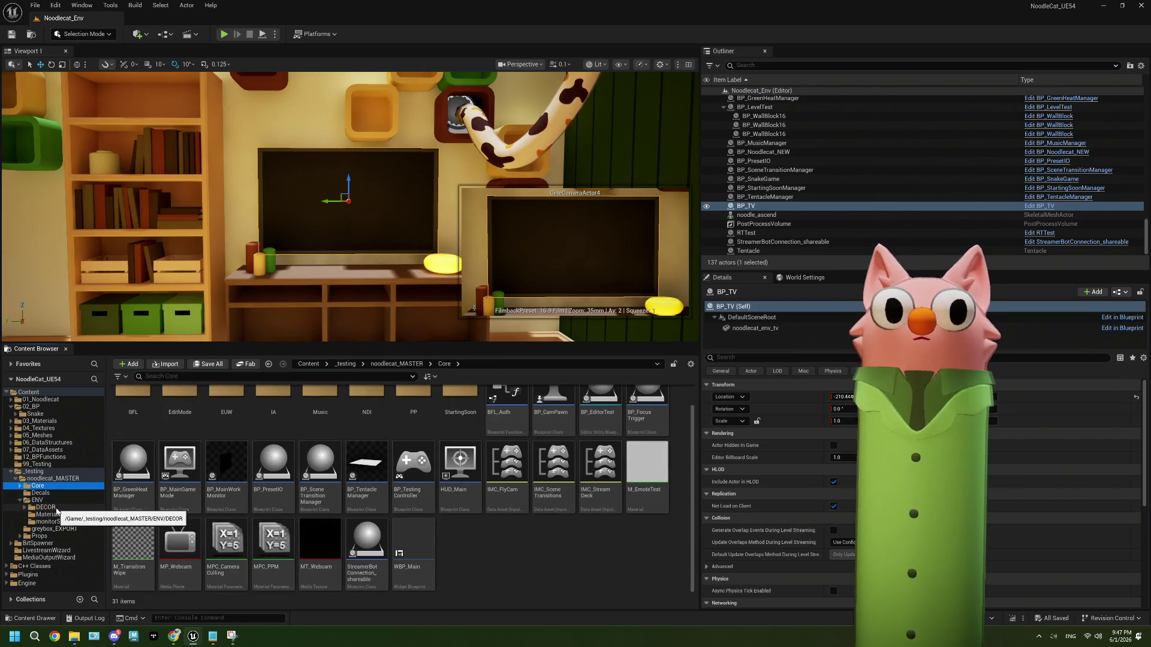
pyautogui.click(57, 508)
pyautogui.click(38, 500)
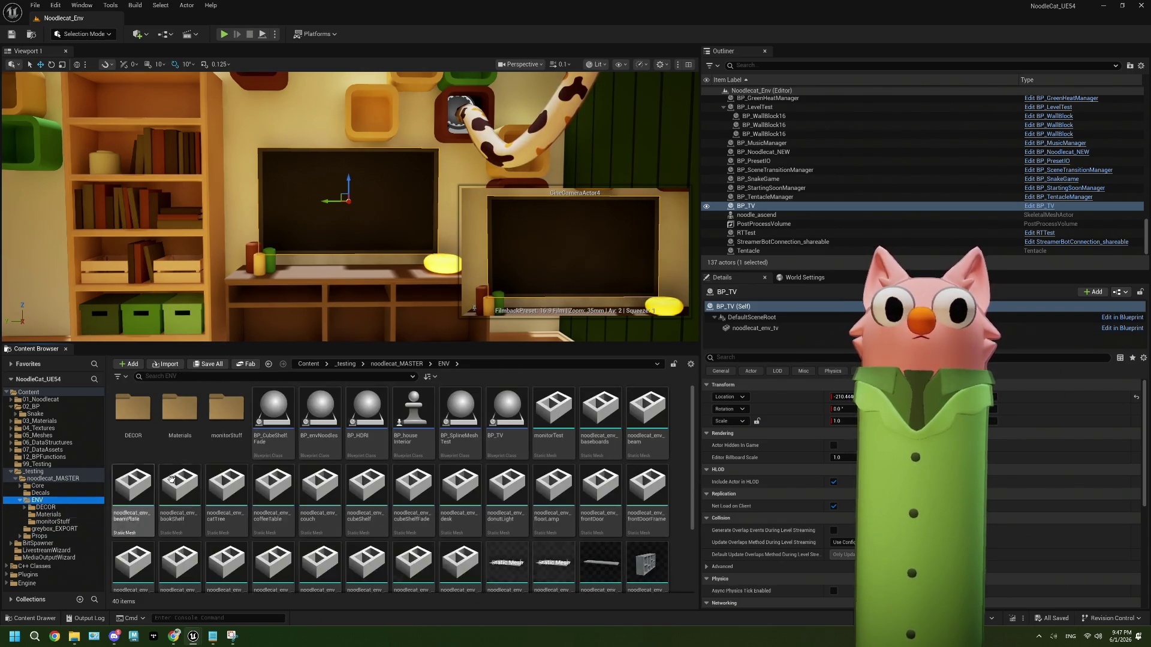
pyautogui.doubleClick(525, 423)
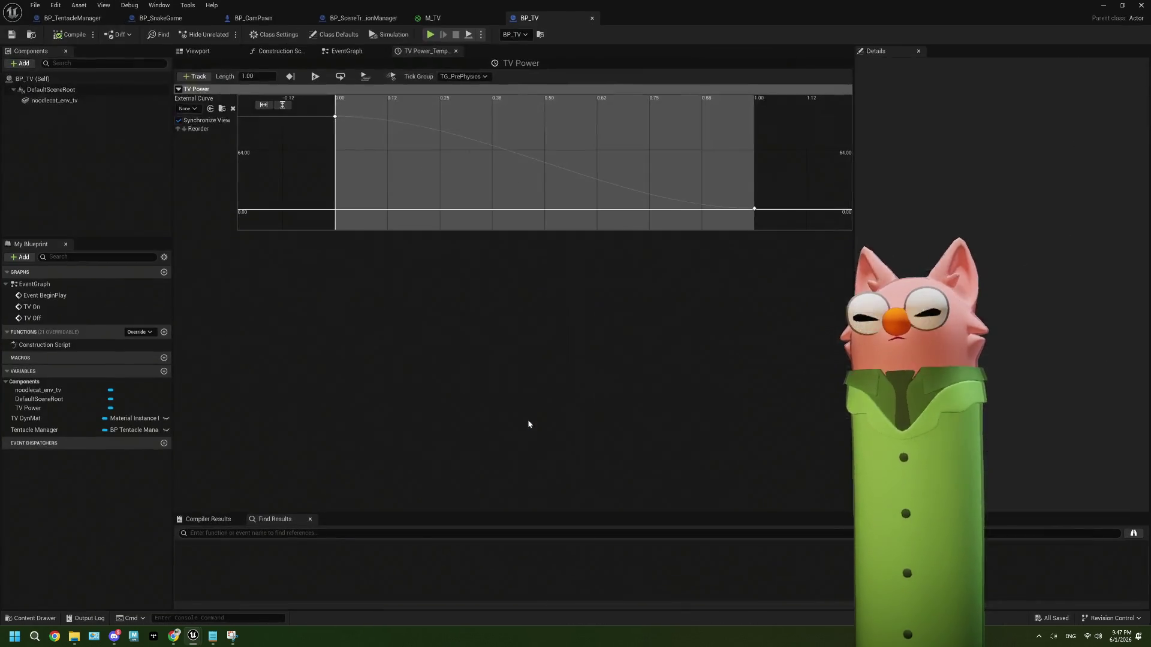
pyautogui.click(206, 53)
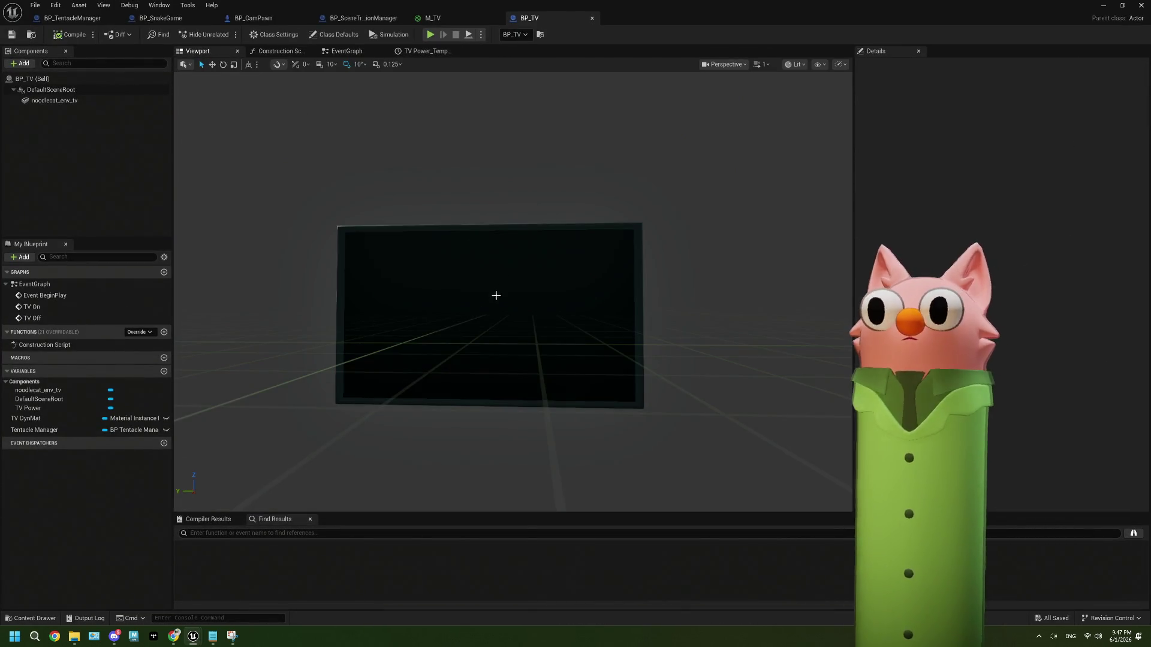
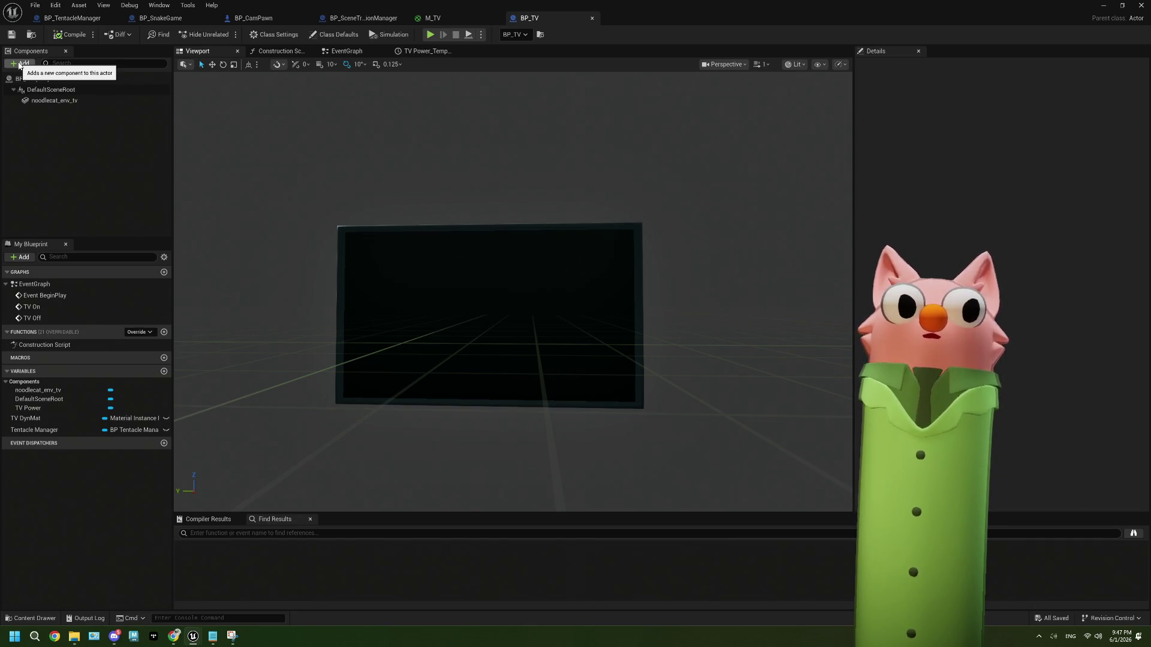
# Minimize the BP_TV Blueprint editor, then open and dismiss the ENV folder's asset creation menu.
pyautogui.click(1105, 8)
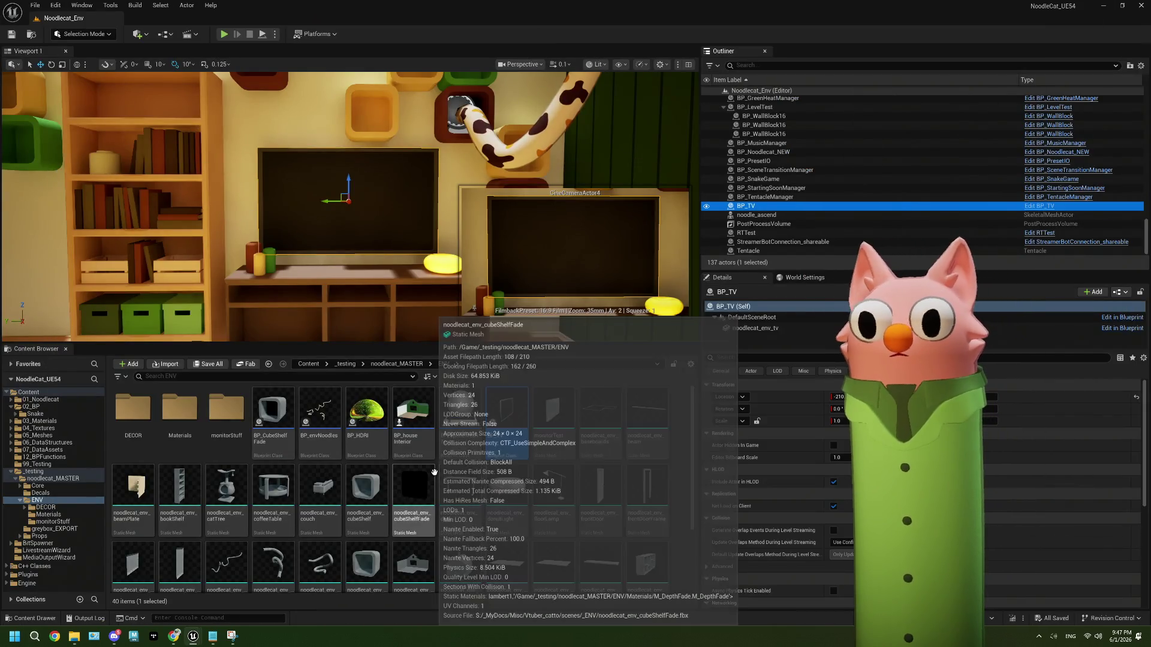
pyautogui.scroll(-2, 399, 480)
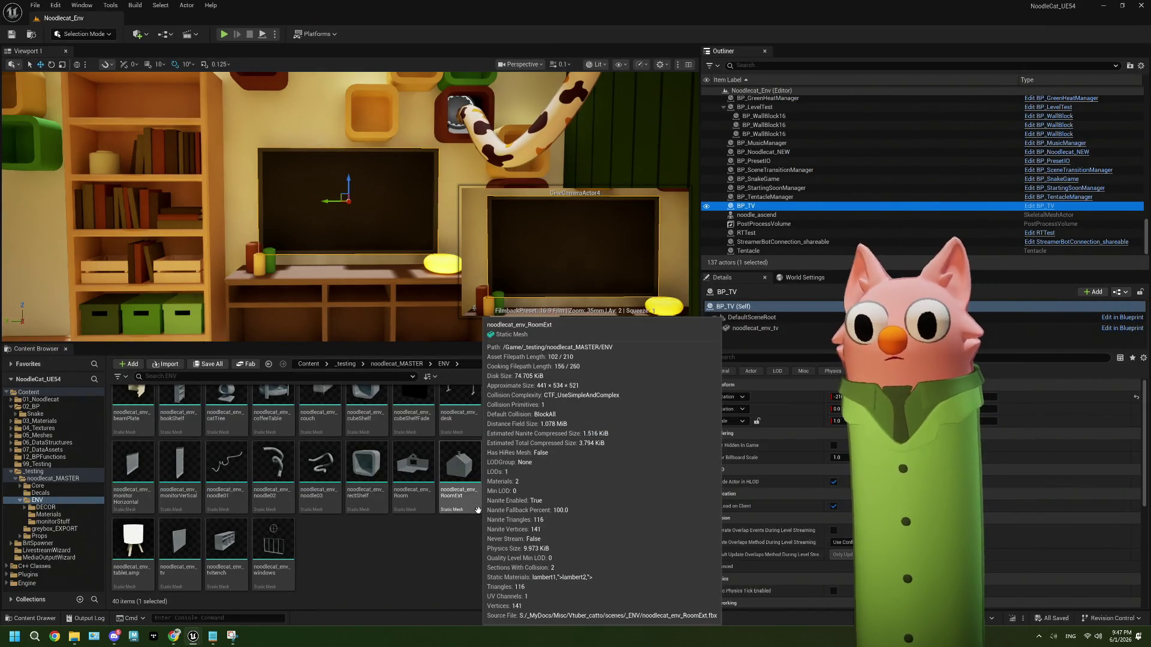
pyautogui.rightClick(402, 565)
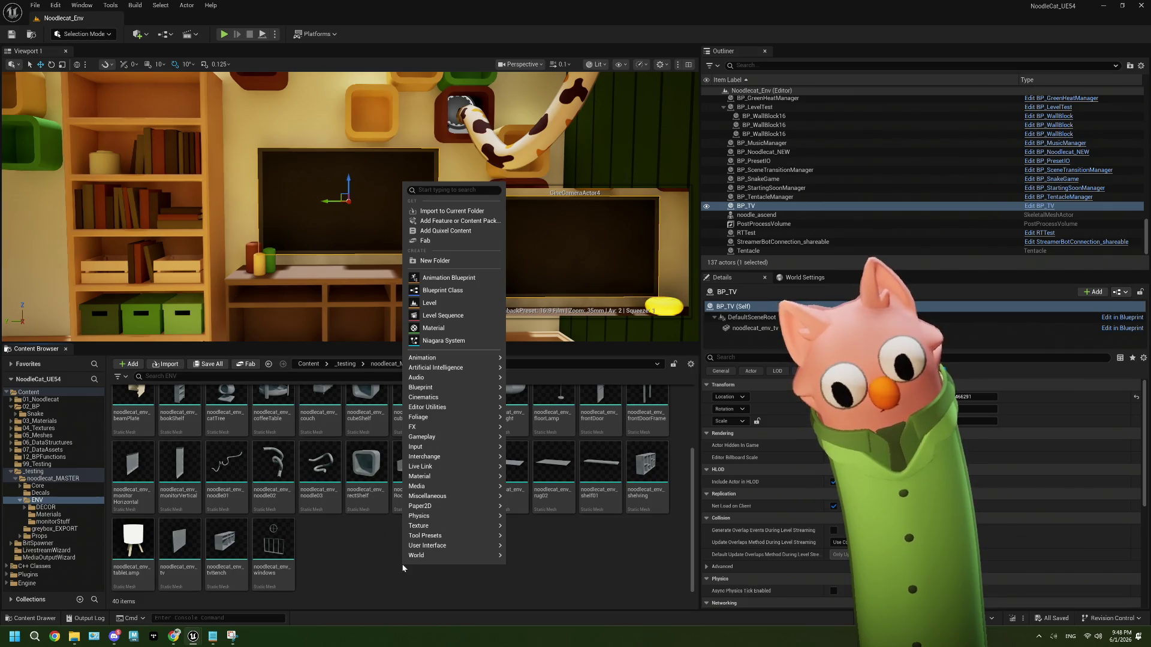
pyautogui.click(402, 563)
# Scroll through the ENV folder's assets, opening and closing the creation menu once more.
pyautogui.scroll(2, 401, 563)
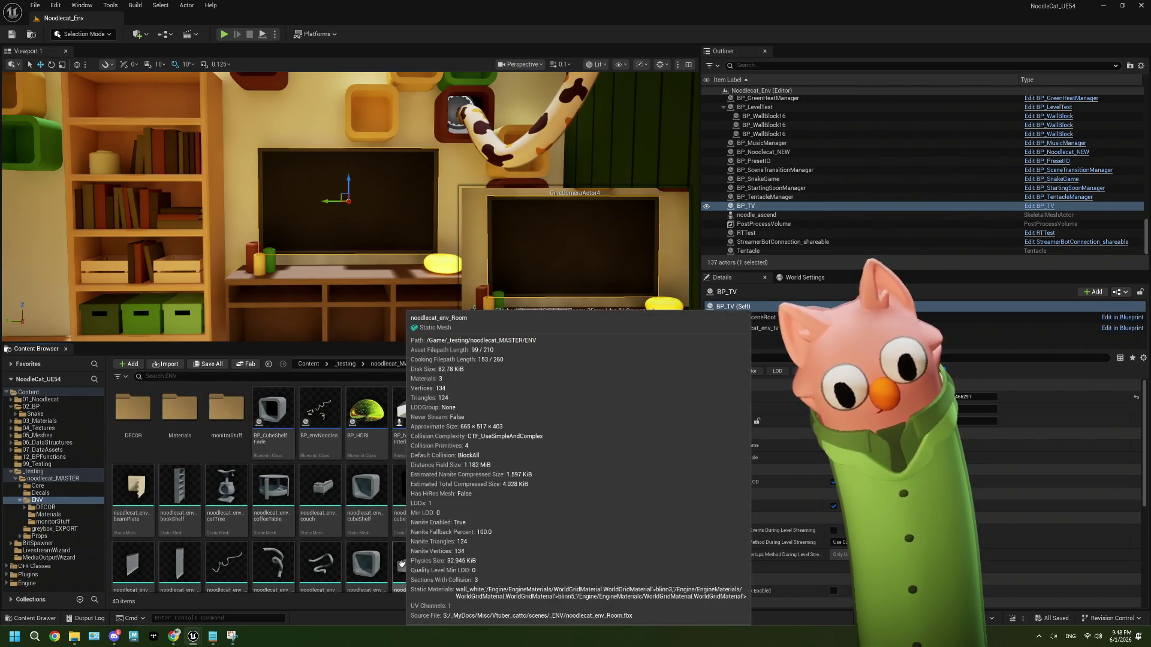
pyautogui.scroll(-3, 402, 564)
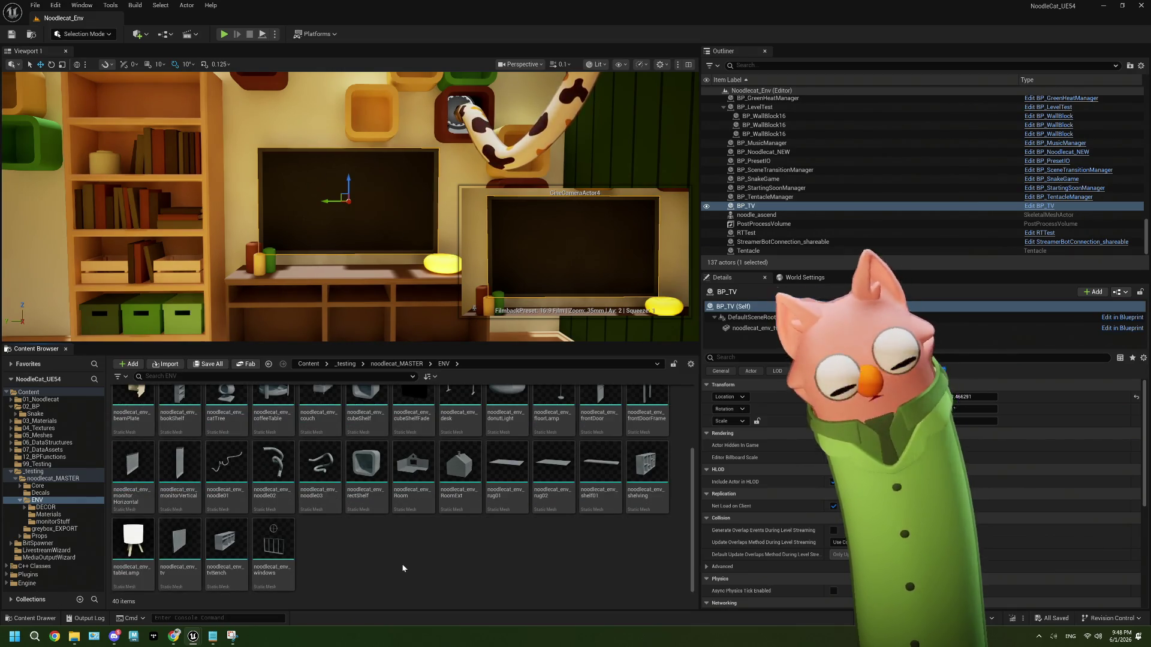
pyautogui.scroll(1, 402, 564)
pyautogui.scroll(-1, 402, 564)
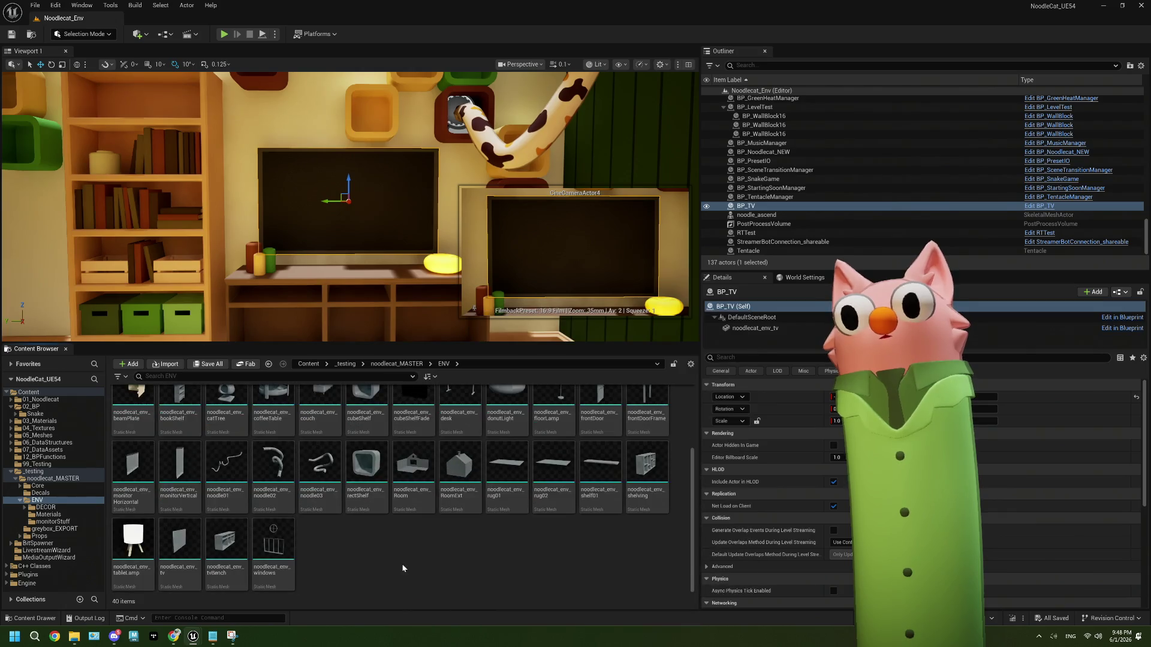
pyautogui.rightClick(397, 555)
pyautogui.click(381, 561)
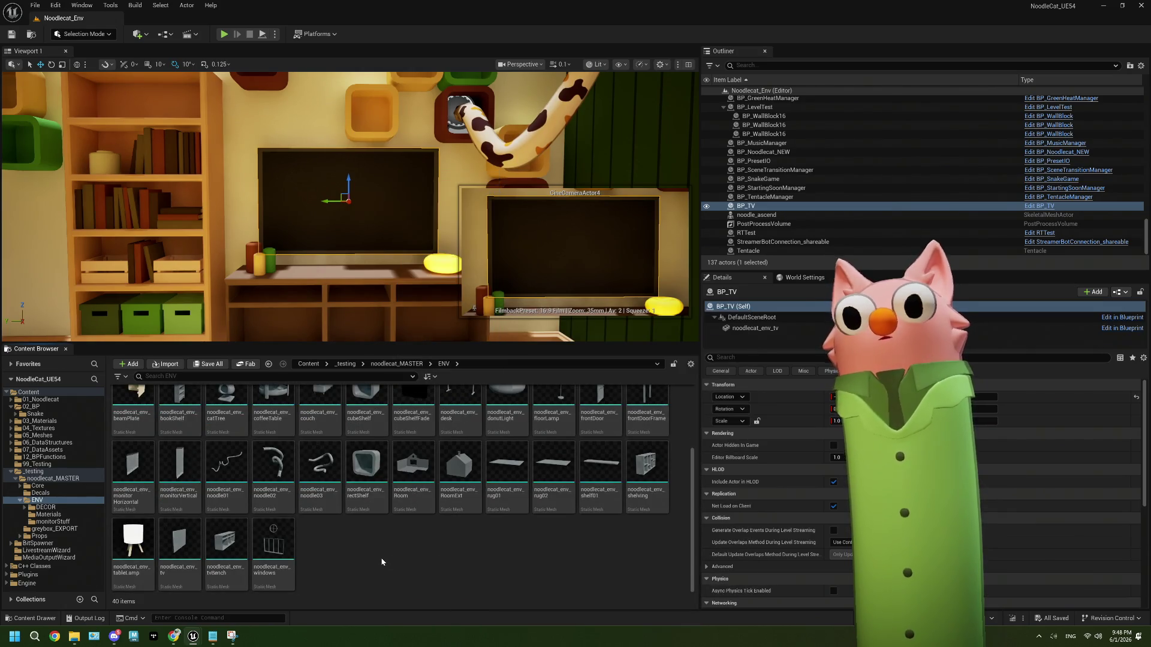
pyautogui.scroll(3, 381, 562)
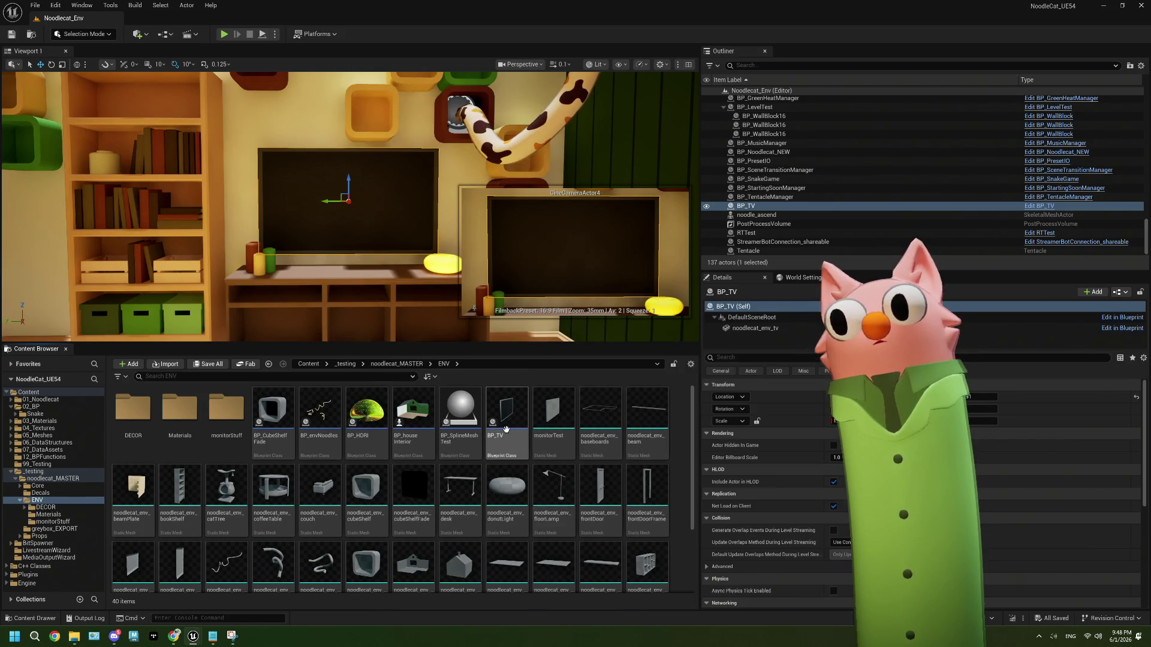
pyautogui.scroll(-2, 534, 501)
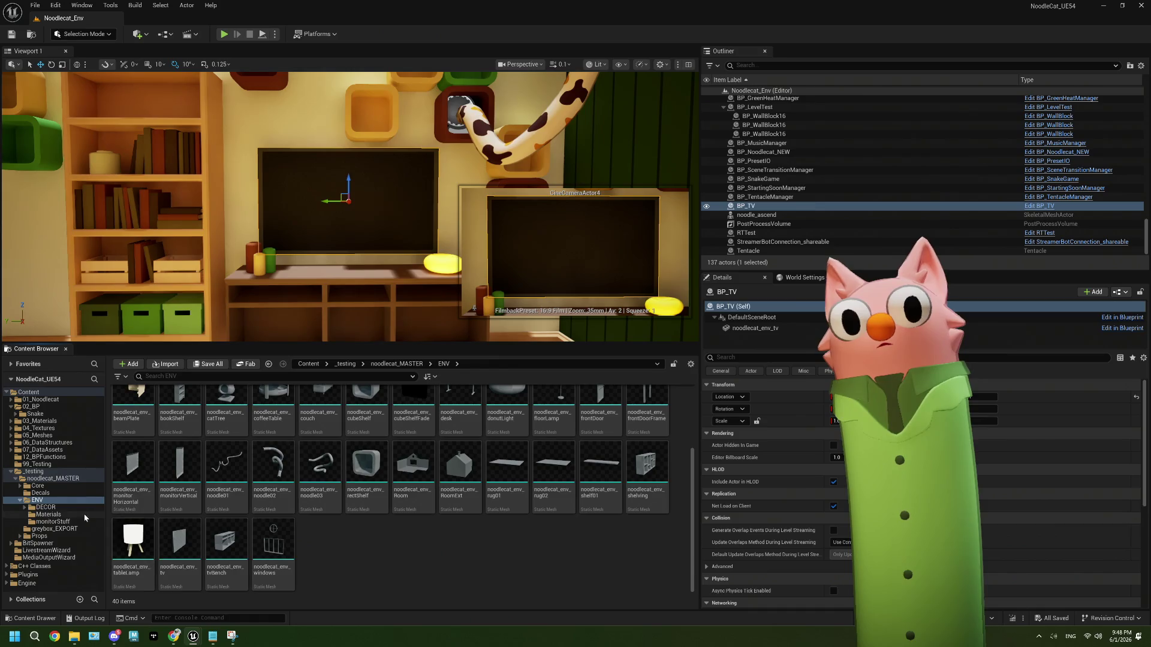
# Create a User Widget–based Widget Blueprint named WBP_Browser in ENV and open it.
pyautogui.rightClick(419, 548)
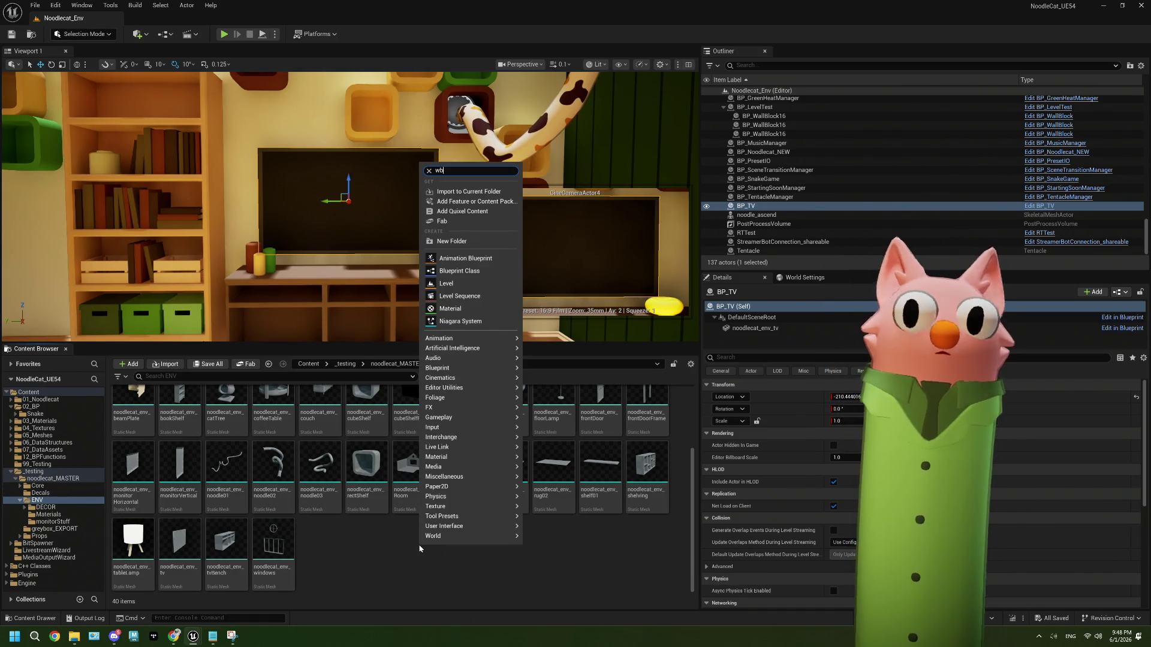
pyautogui.press('BackSpace')
pyautogui.write('idg')
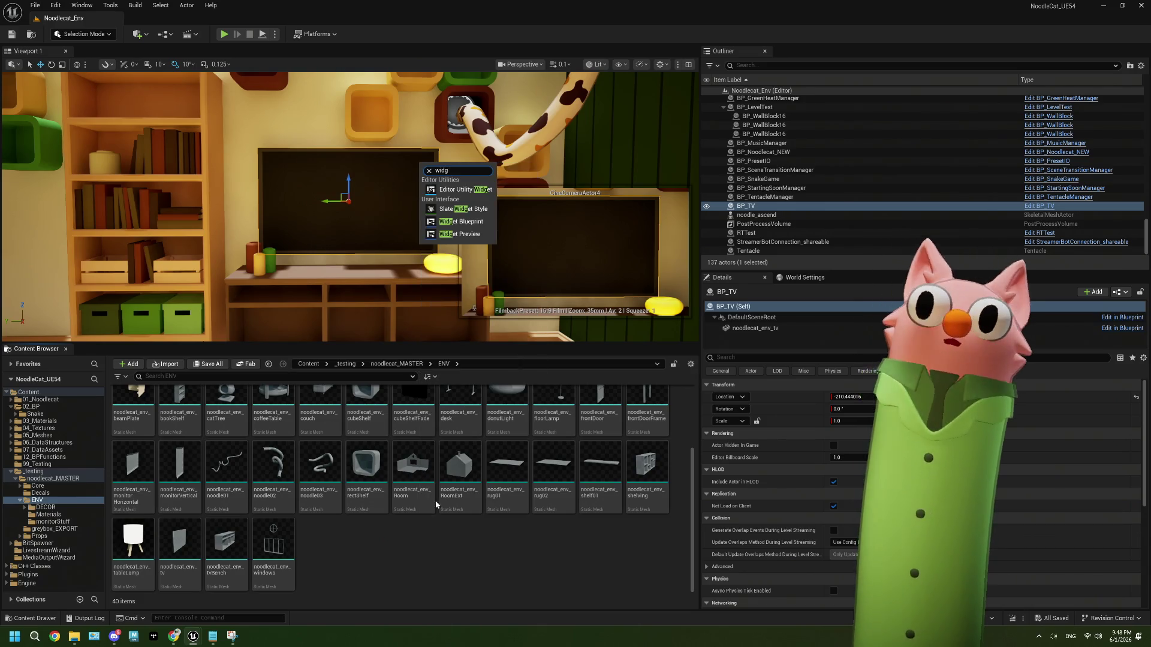
pyautogui.click(469, 223)
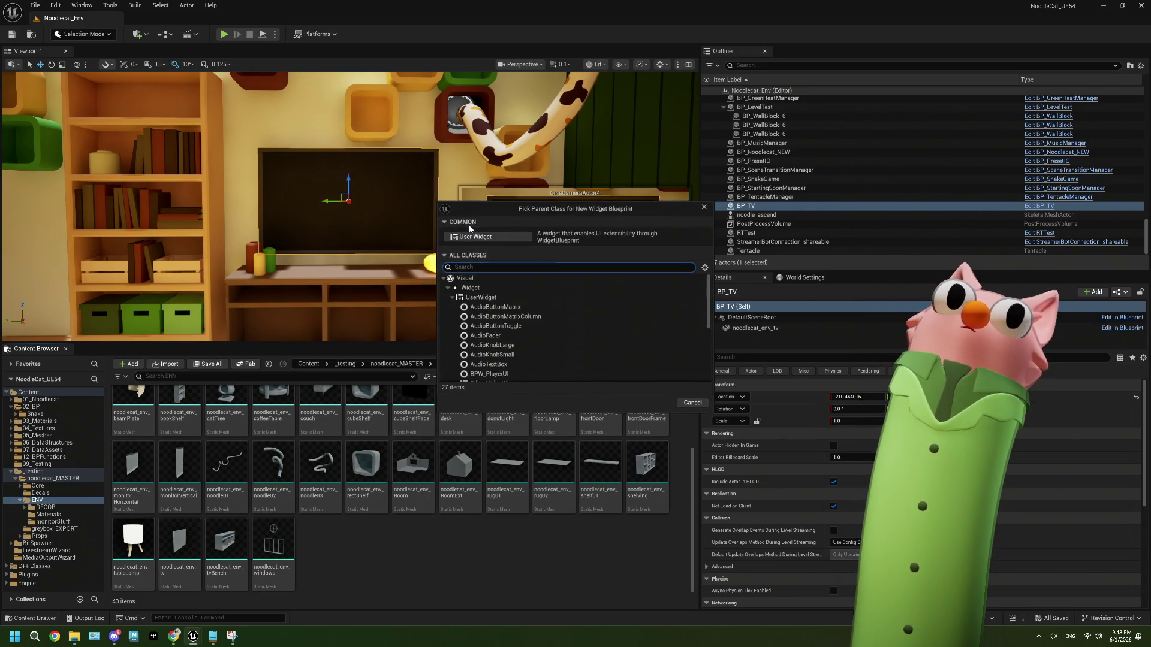
pyautogui.click(515, 239)
pyautogui.write('BP_Browser')
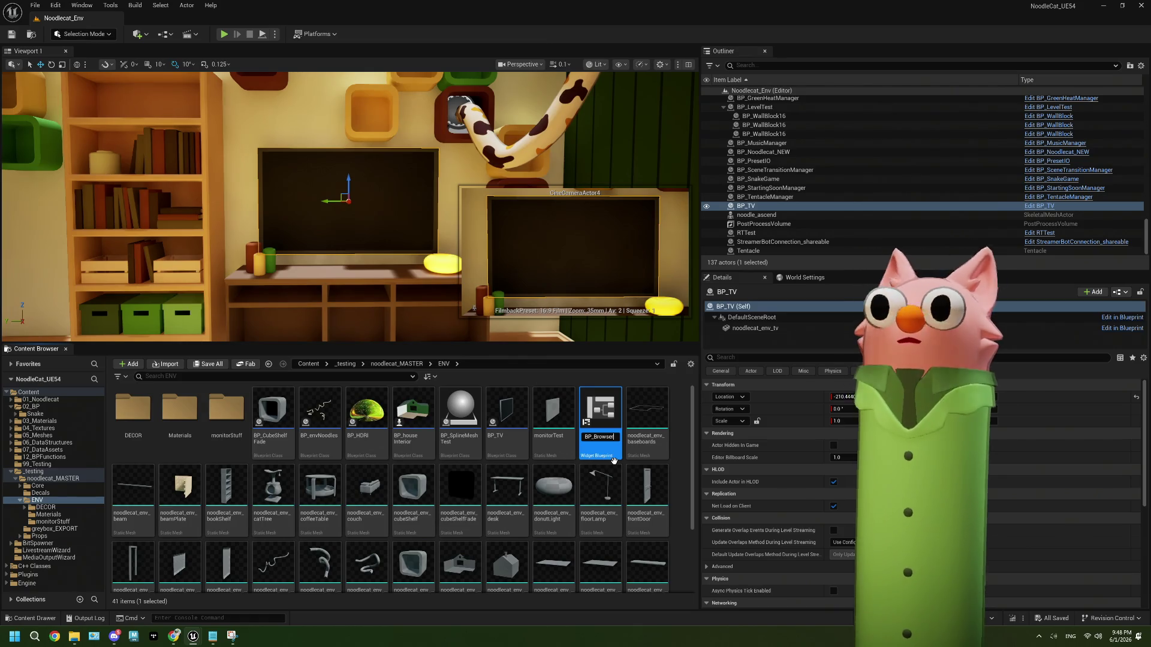
pyautogui.write('W')
pyautogui.press('Return')
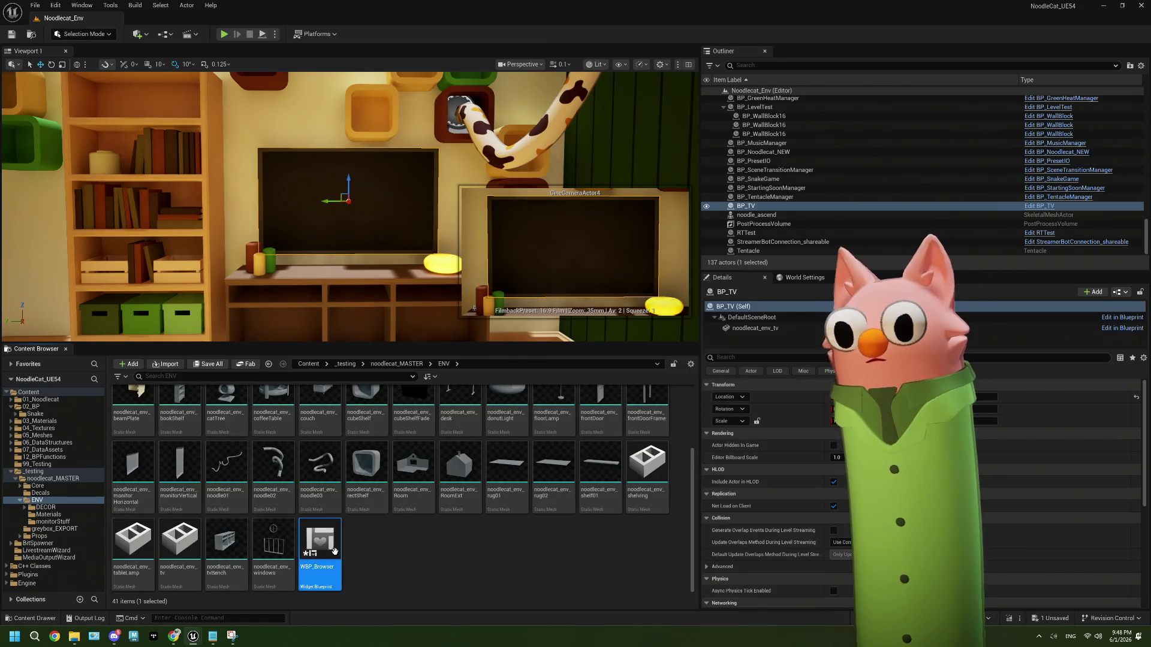
pyautogui.doubleClick(333, 556)
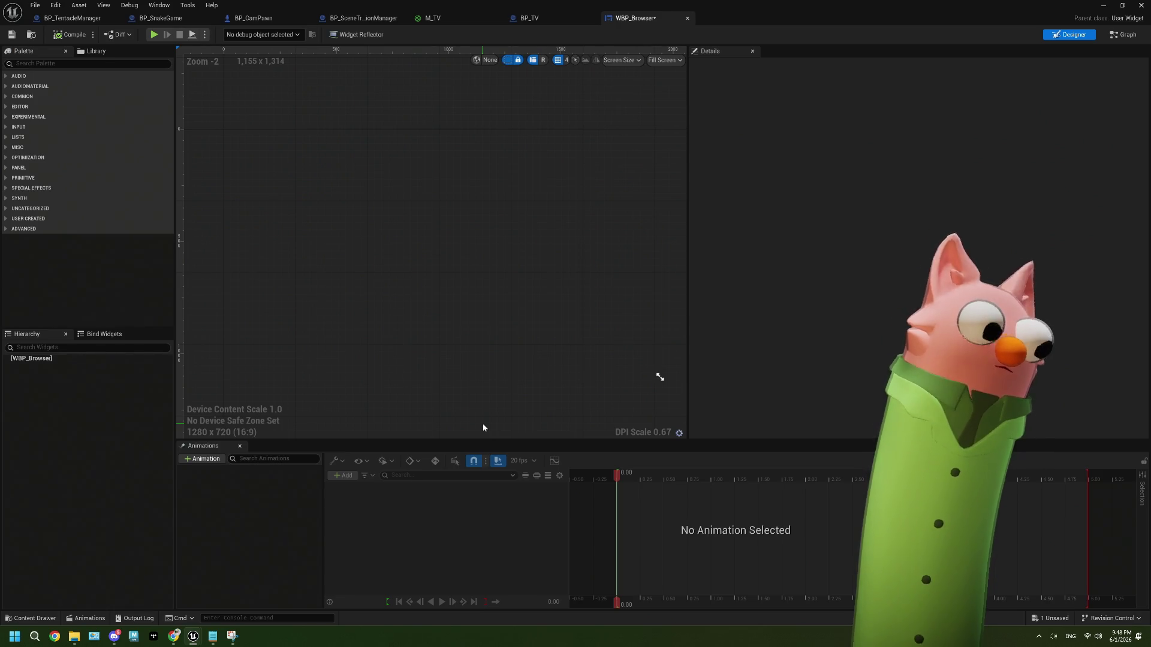
# Add a Web Browser widget from the Palette under the WBP_Browser root.
pyautogui.click(50, 63)
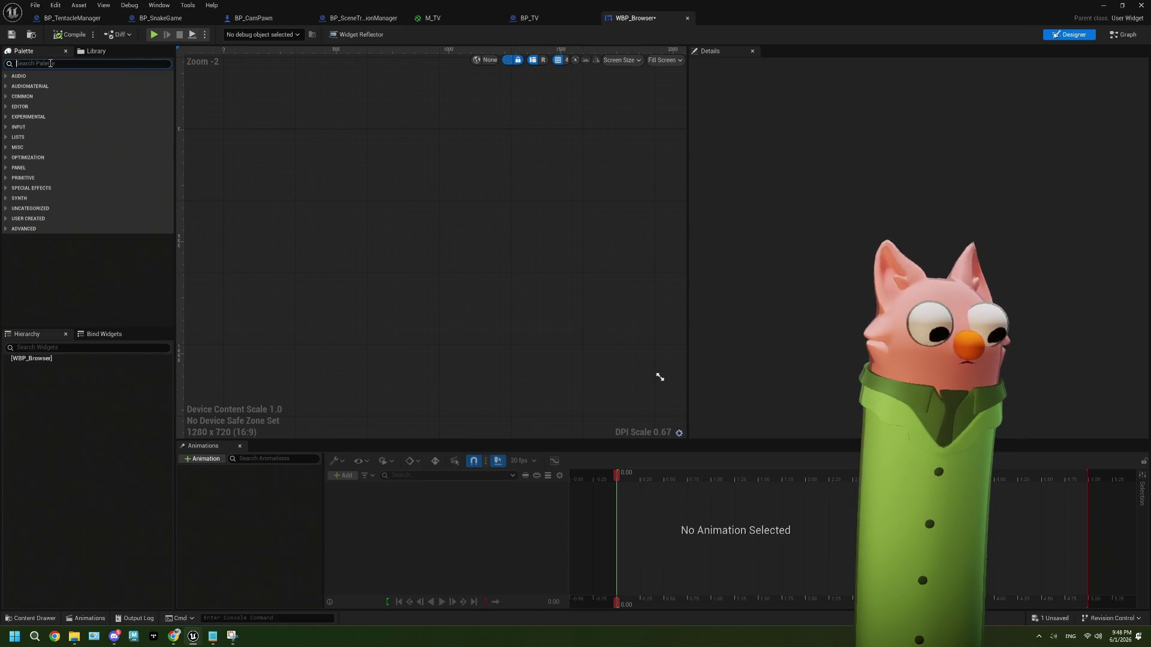
pyautogui.write('bro')
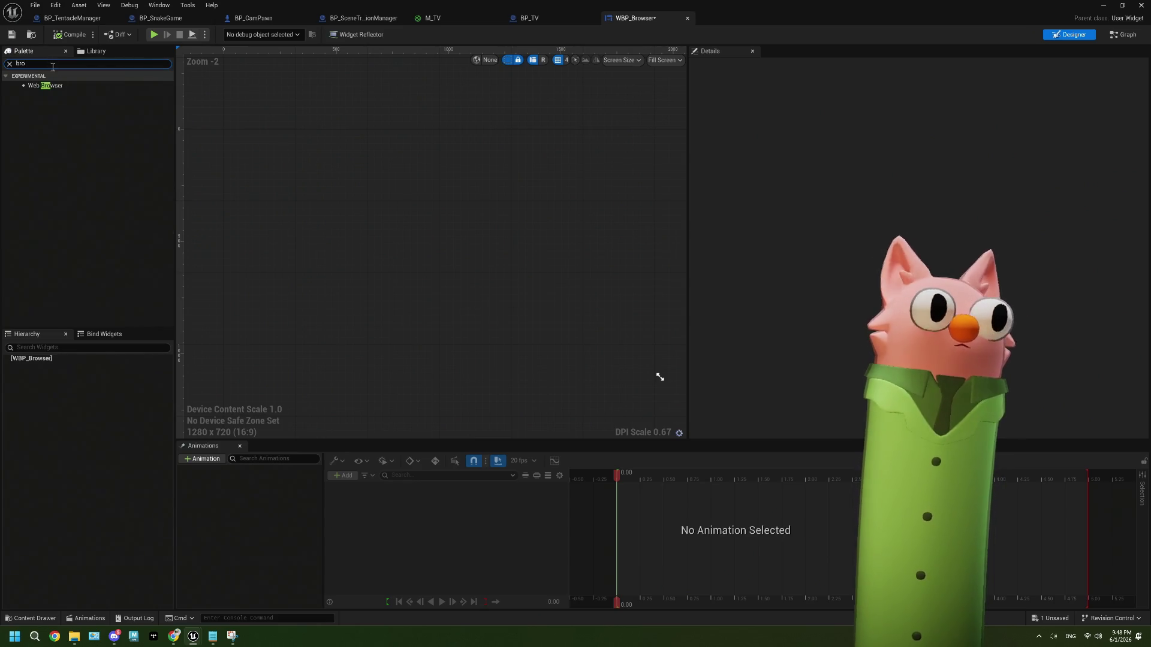
pyautogui.click(65, 86)
pyautogui.moveTo(60, 86); pyautogui.dragTo(68, 361)
# Select the Web Browser widget and review its properties in Details.
pyautogui.click(70, 366)
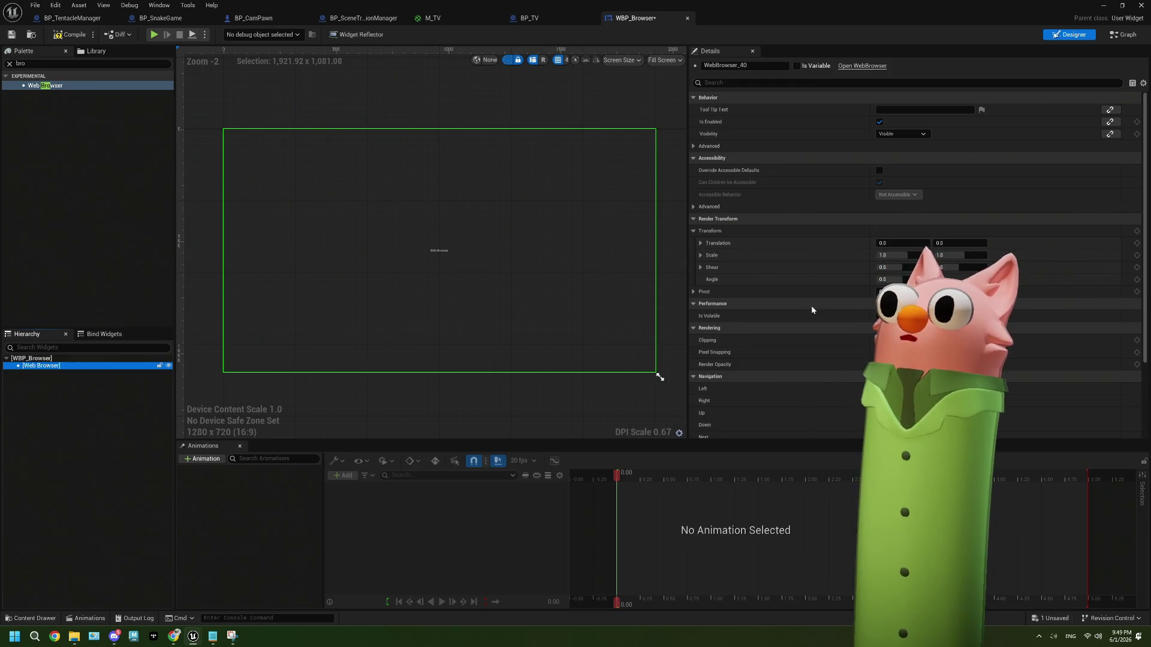
pyautogui.scroll(-3, 812, 309)
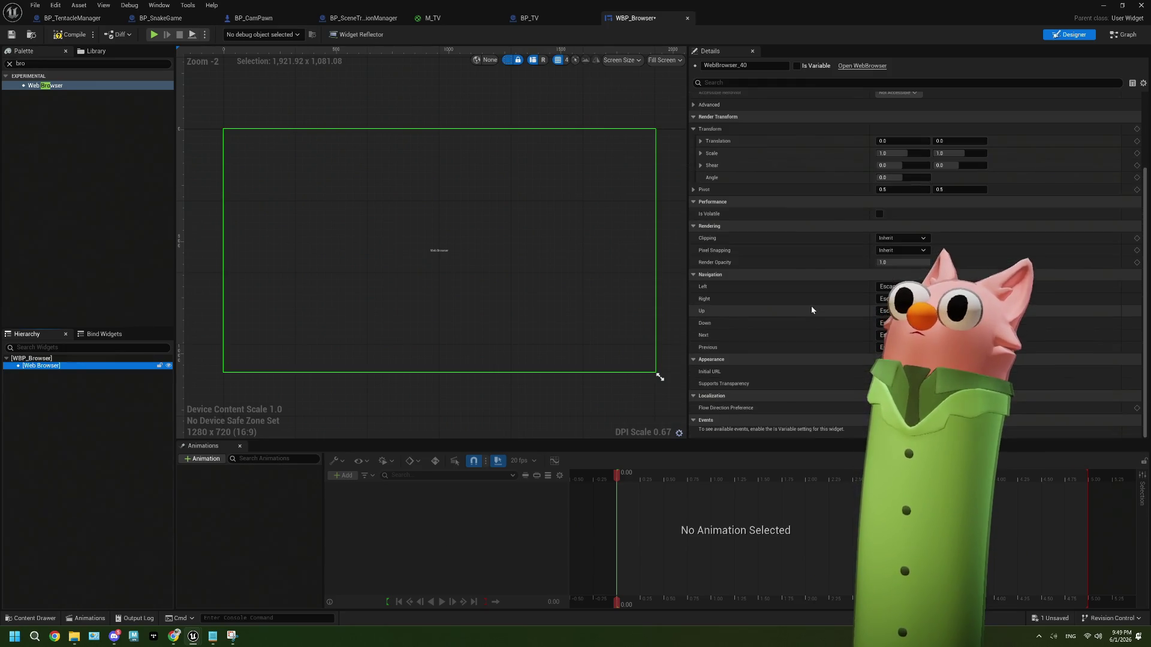
pyautogui.scroll(3, 811, 310)
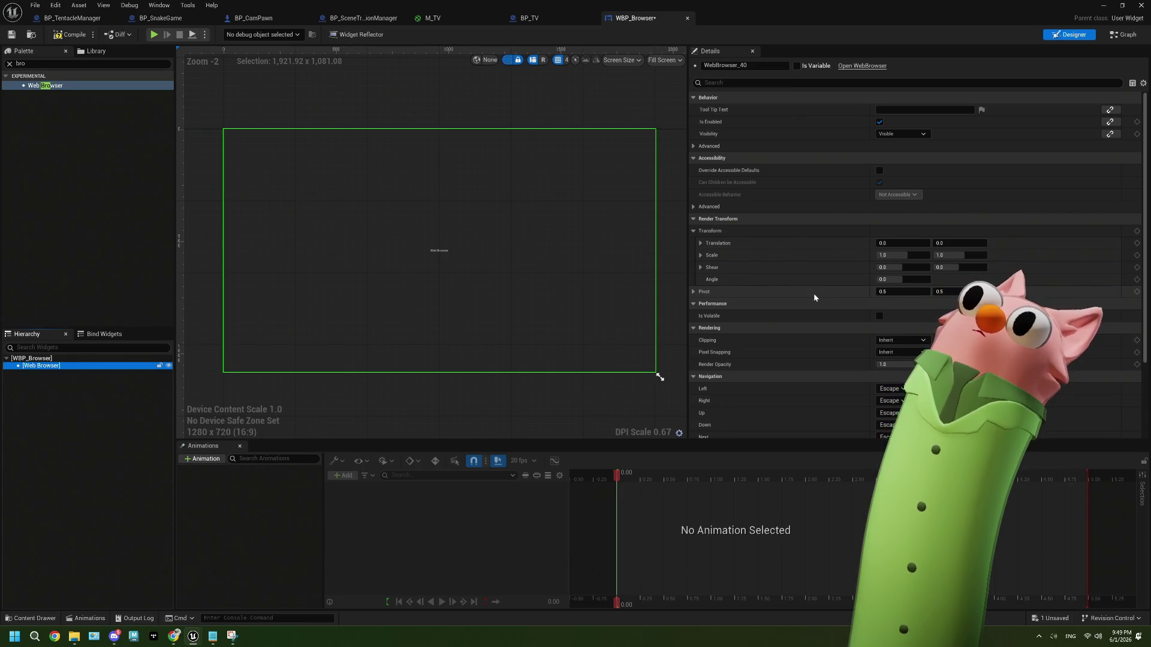
pyautogui.scroll(-3, 814, 294)
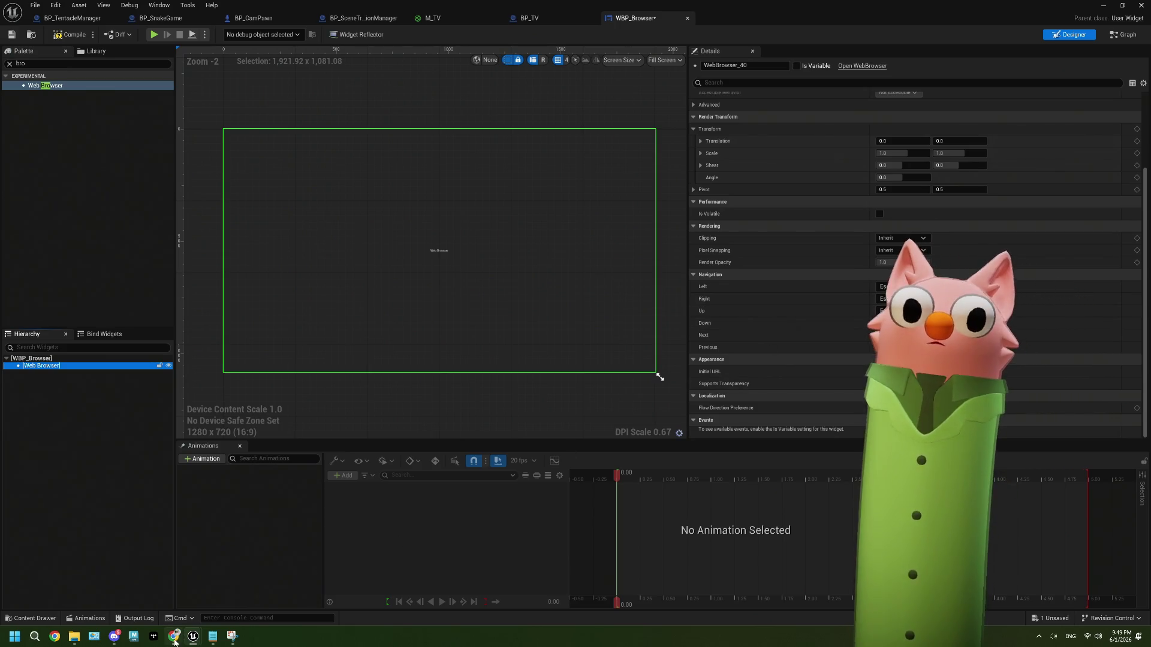
pyautogui.moveTo(173, 640)
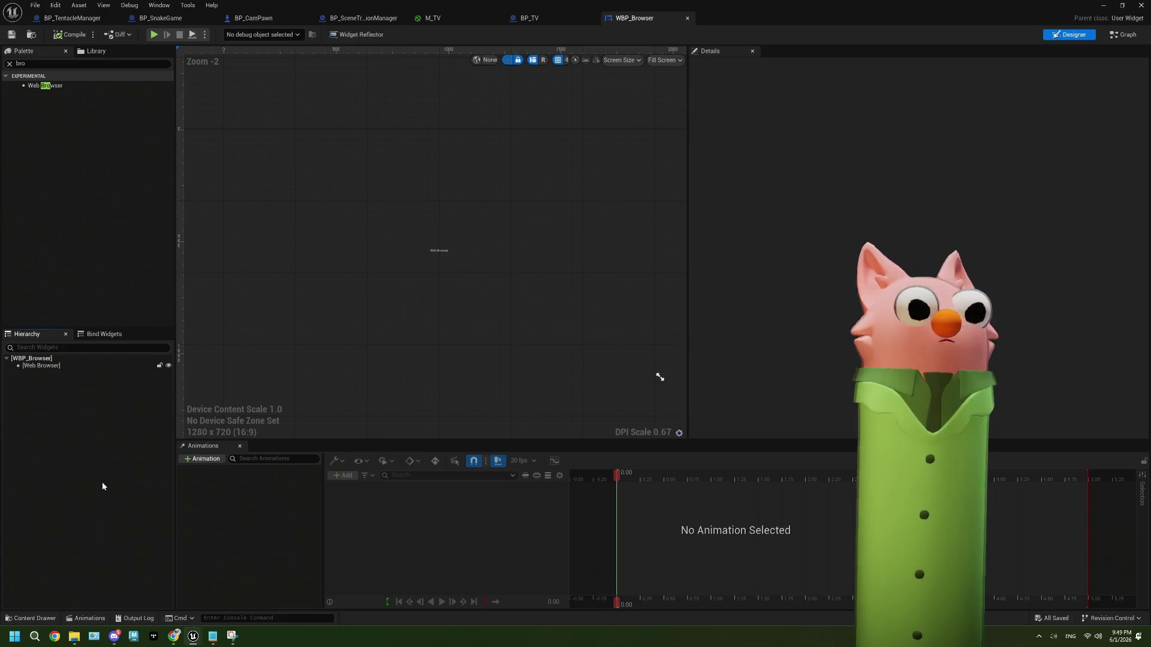
pyautogui.click(45, 366)
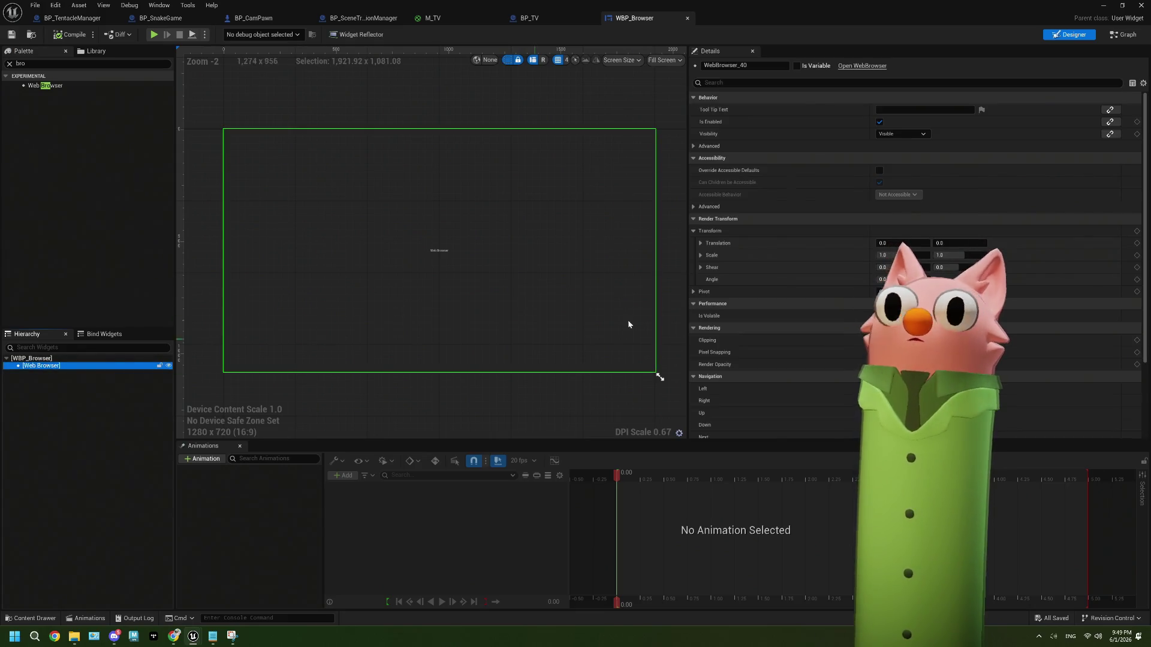
pyautogui.scroll(-5, 707, 318)
pyautogui.scroll(4, 709, 323)
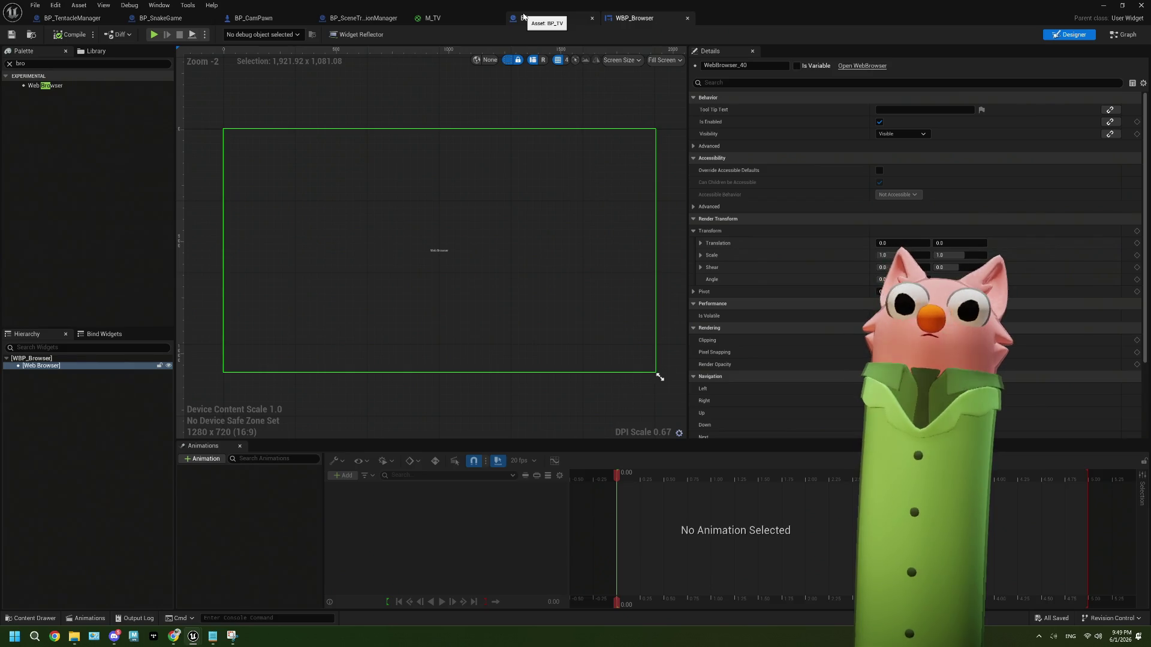
pyautogui.click(1105, 6)
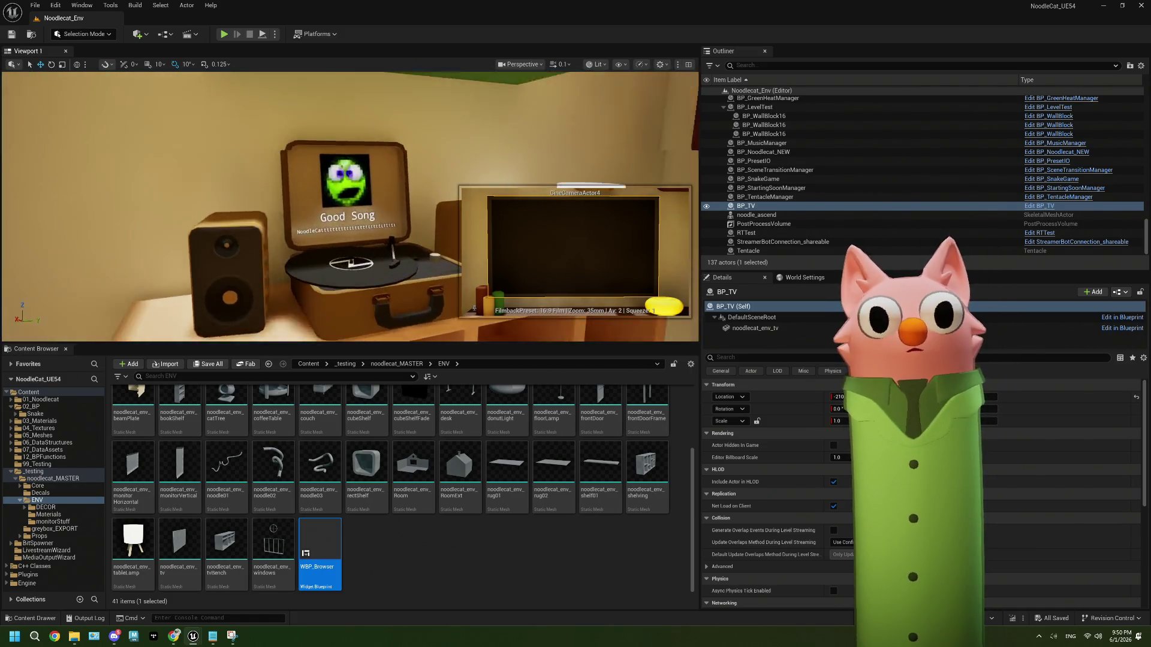
pyautogui.click(358, 219)
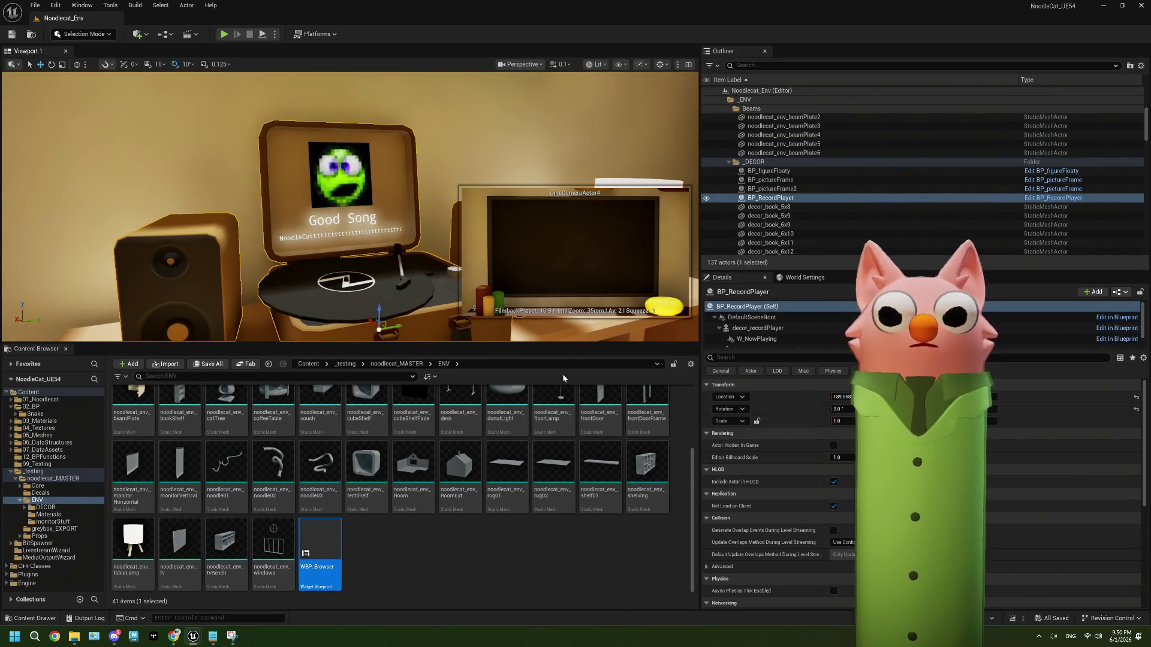
pyautogui.click(1054, 198)
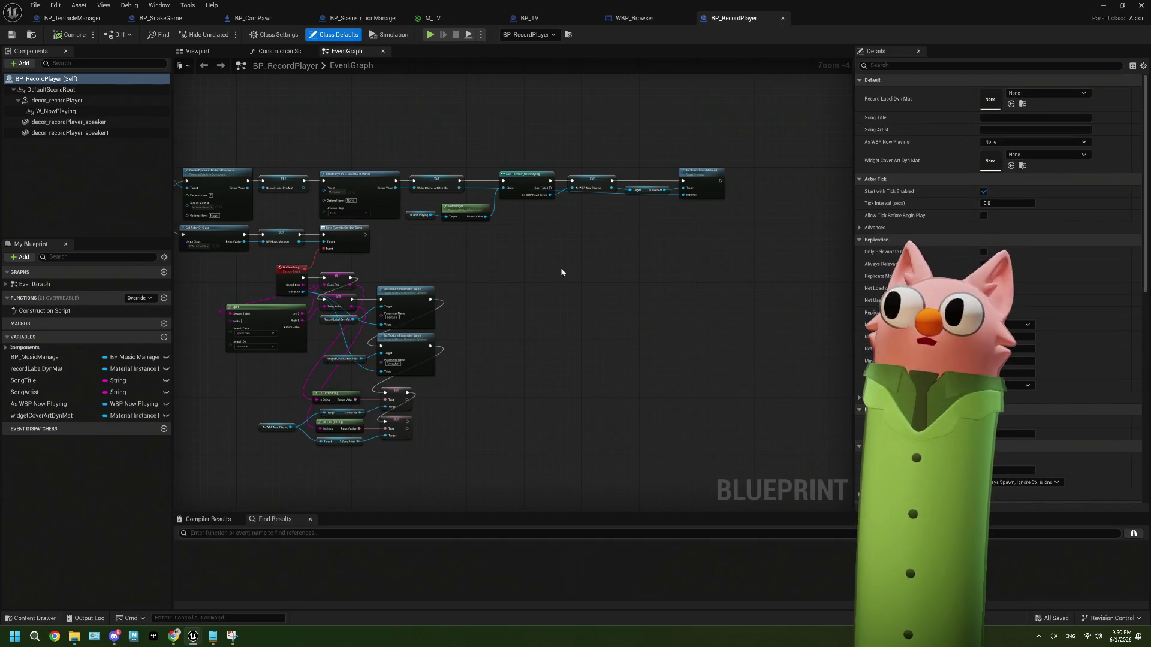
pyautogui.scroll(1, 461, 285)
pyautogui.scroll(1, 539, 278)
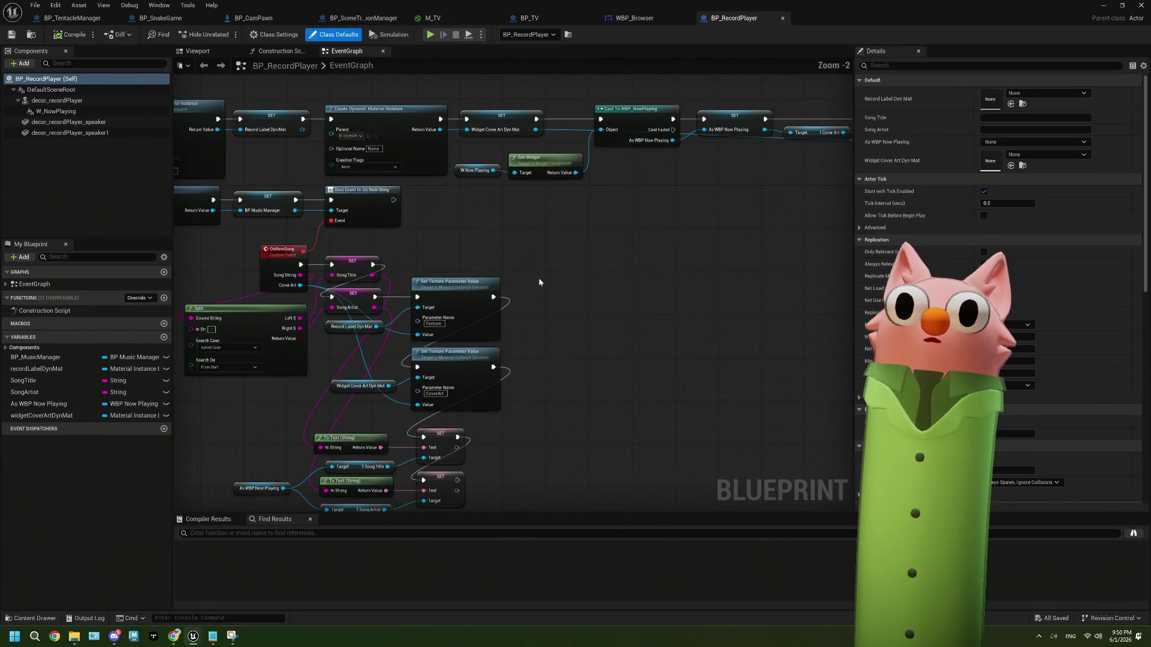
pyautogui.moveTo(537, 290)
pyautogui.mouseDown()
pyautogui.moveTo(544, 281)
pyautogui.moveTo(638, 306)
pyautogui.mouseUp()
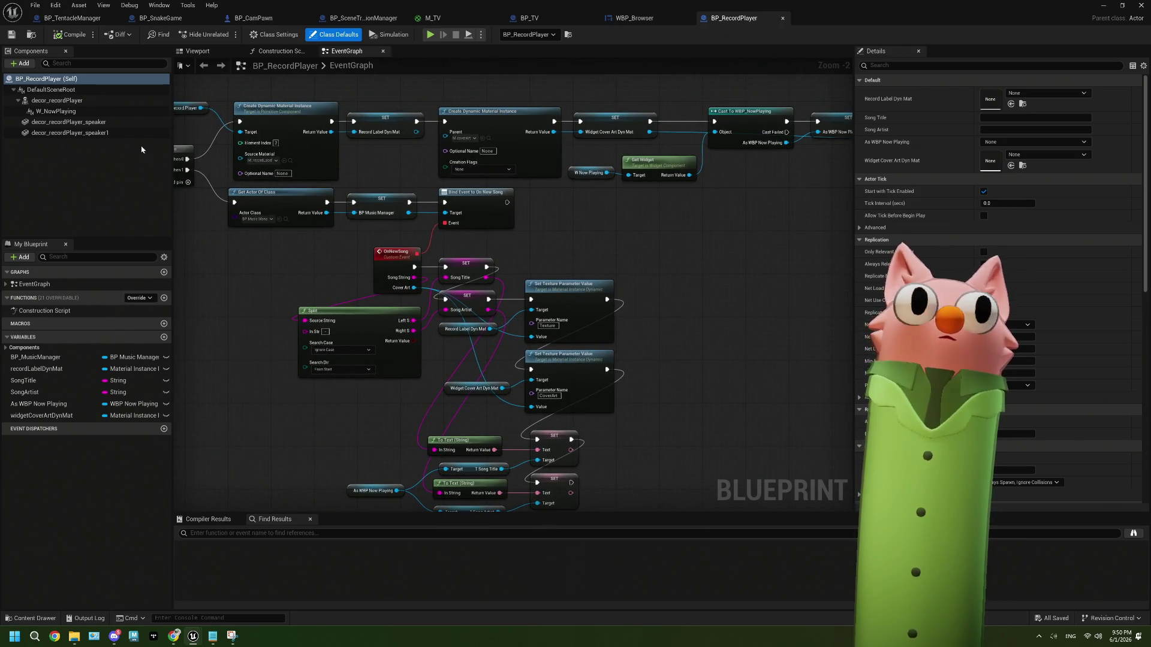
pyautogui.click(72, 112)
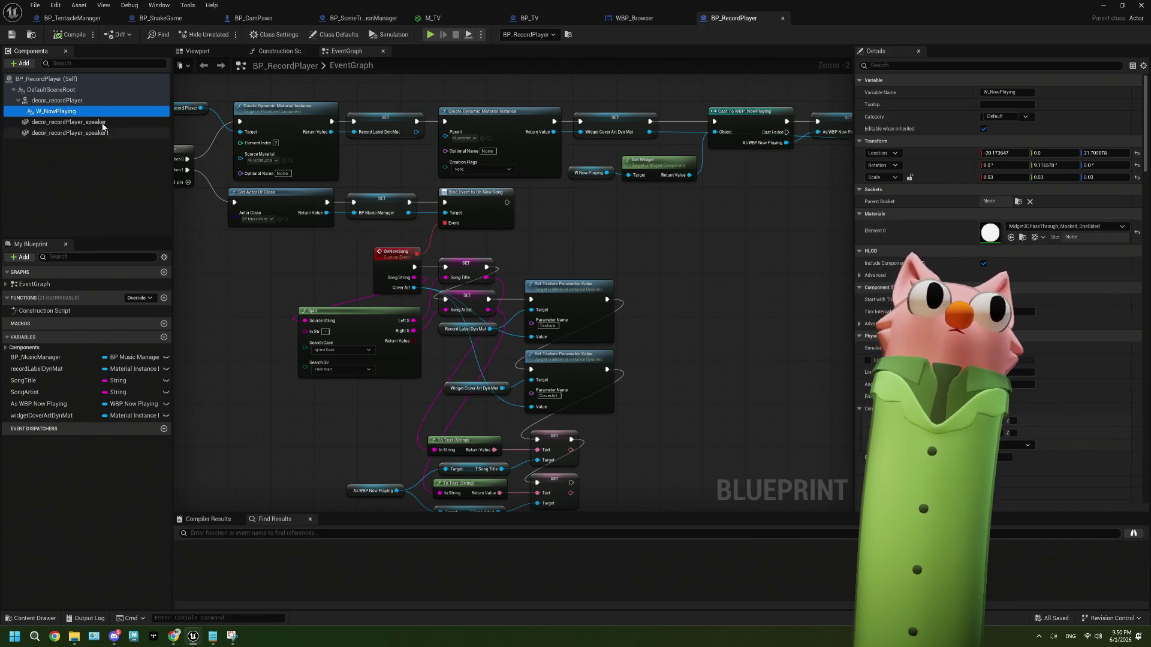
pyautogui.doubleClick(991, 232)
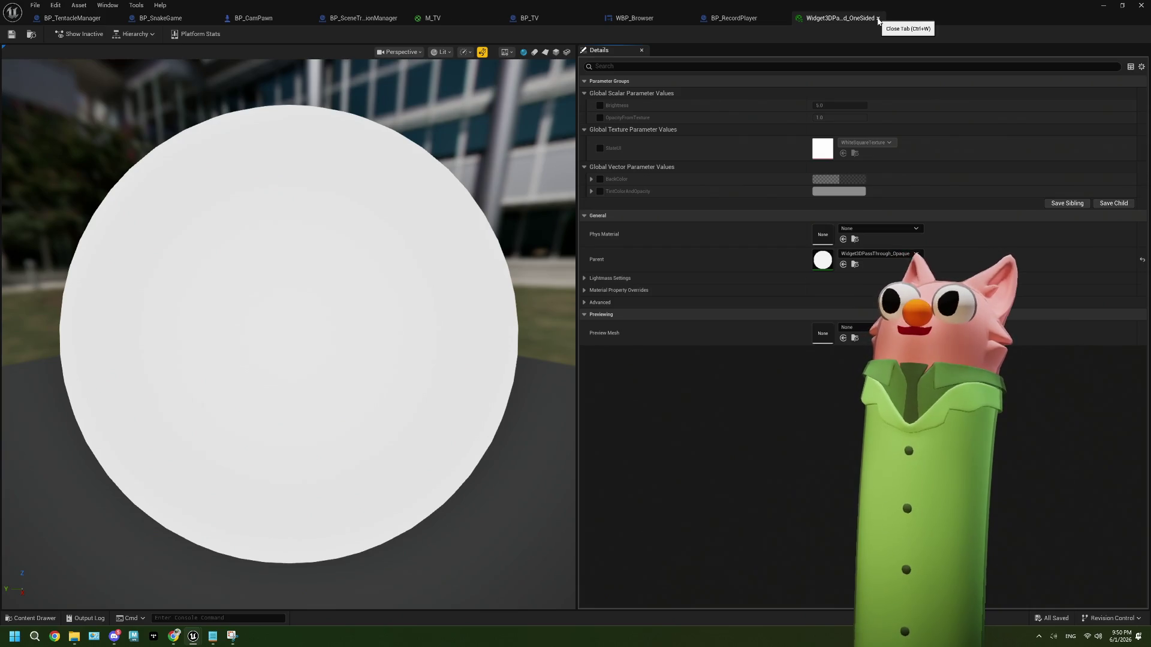
pyautogui.click(878, 19)
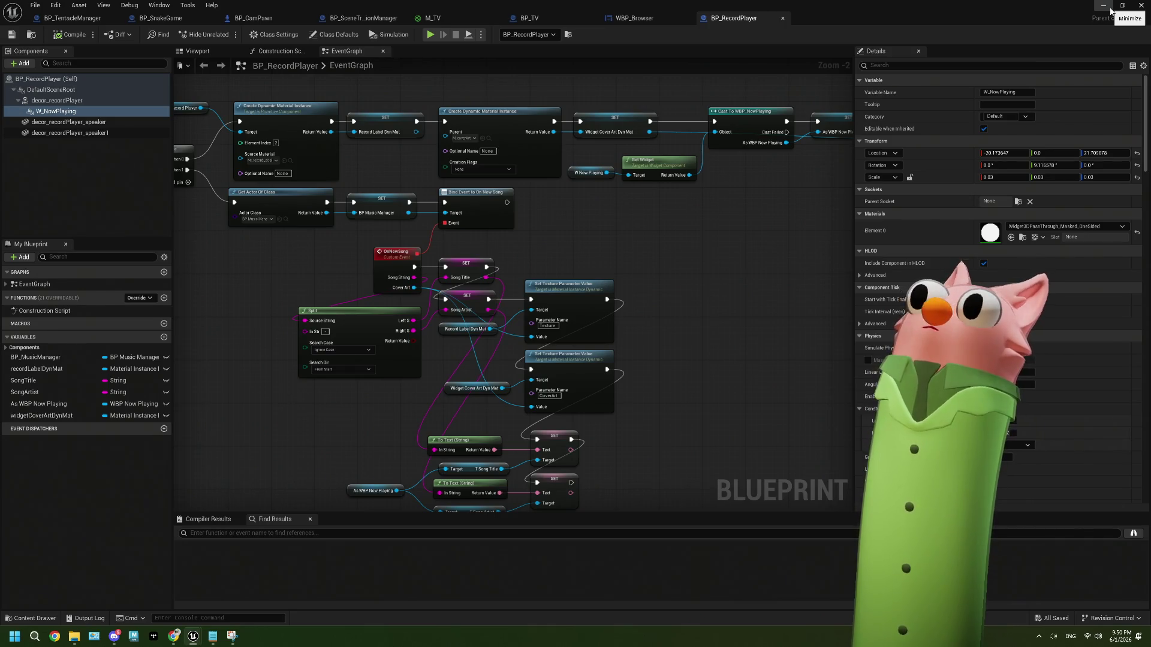
pyautogui.click(1110, 9)
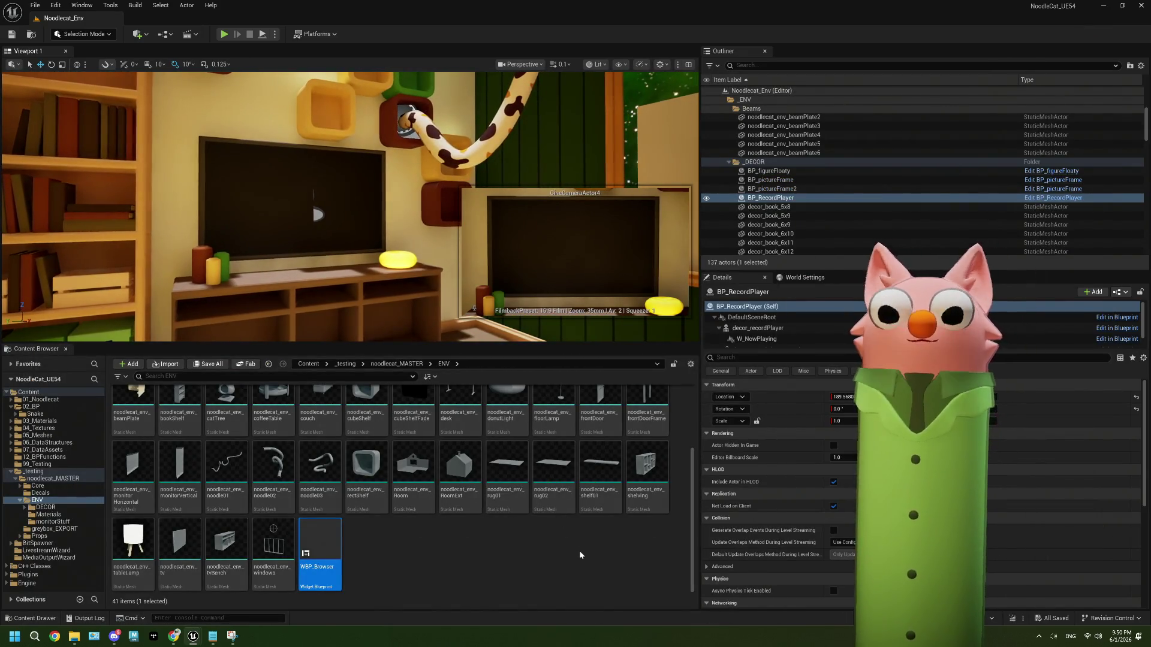
# Open BP_TV, glance at WBP_Browser, and add a Widget component under DefaultSceneRoot.
pyautogui.scroll(1, 573, 546)
pyautogui.doubleClick(505, 416)
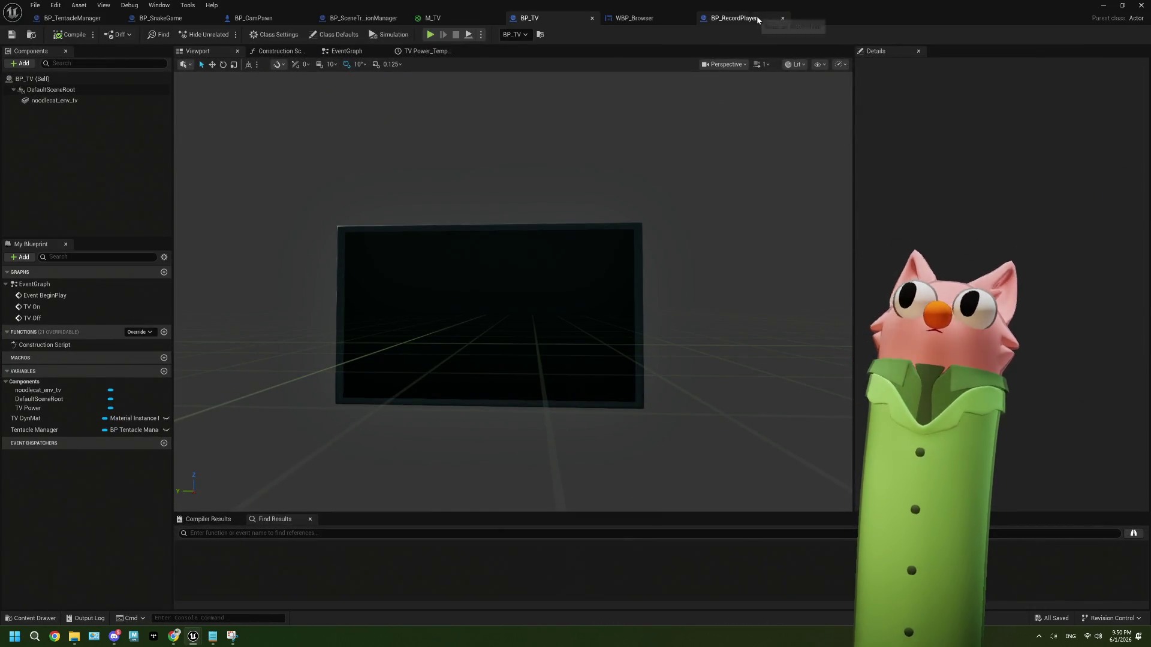
pyautogui.click(633, 18)
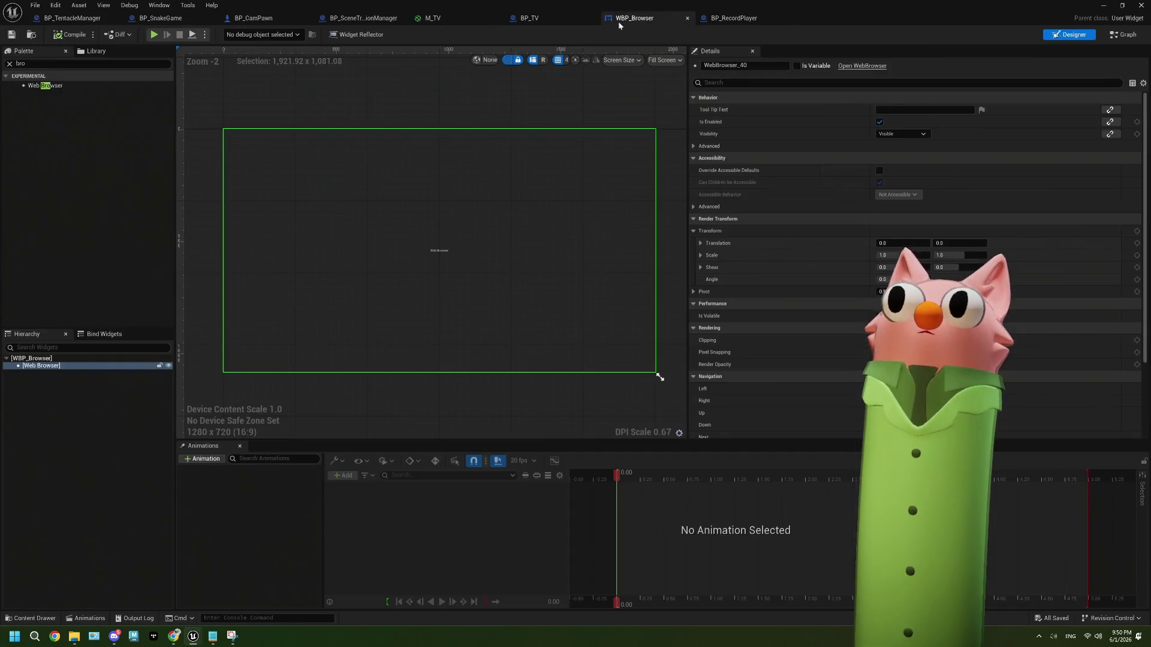
pyautogui.click(543, 23)
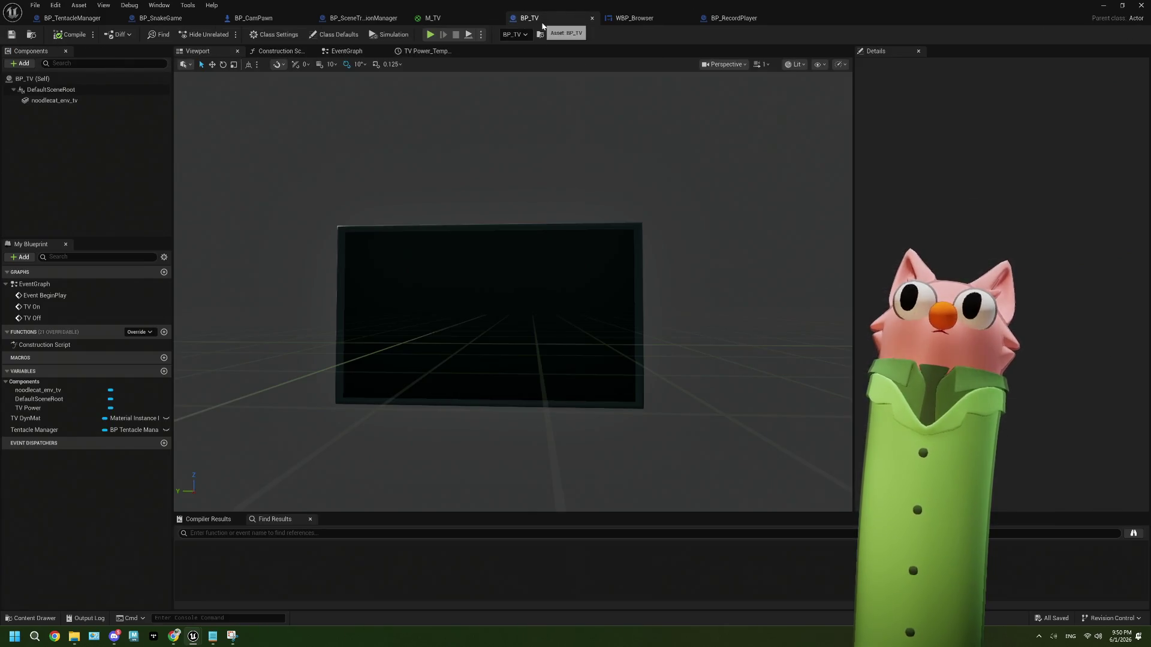
pyautogui.click(20, 64)
pyautogui.write('dg')
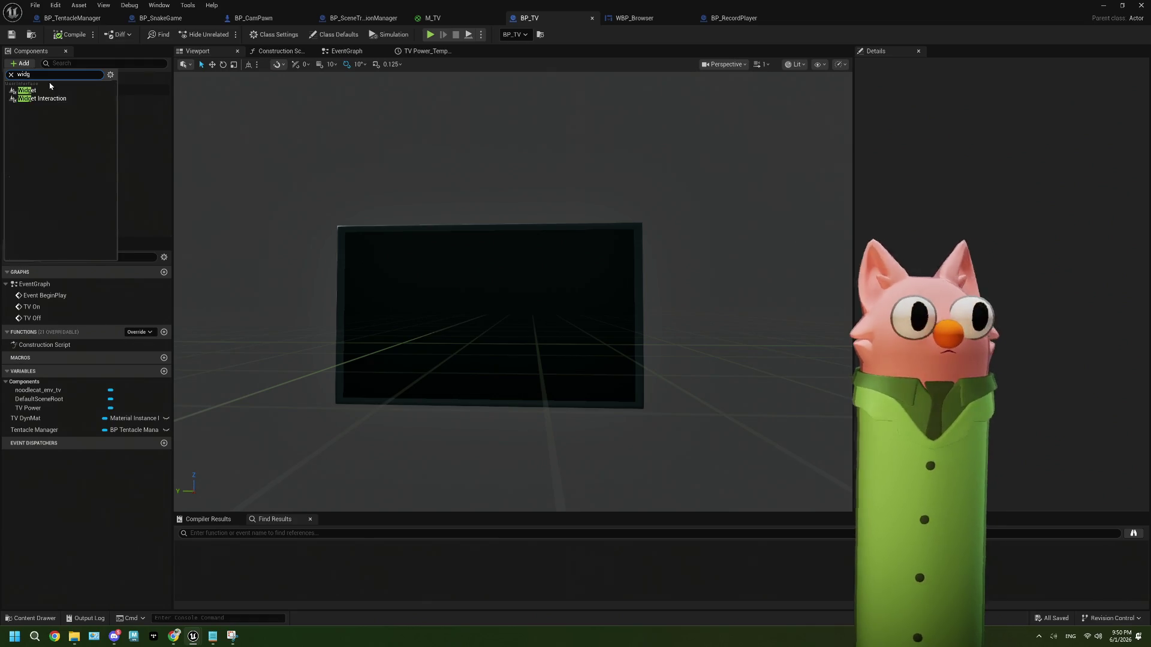
pyautogui.click(50, 89)
pyautogui.write('CurrentScore')
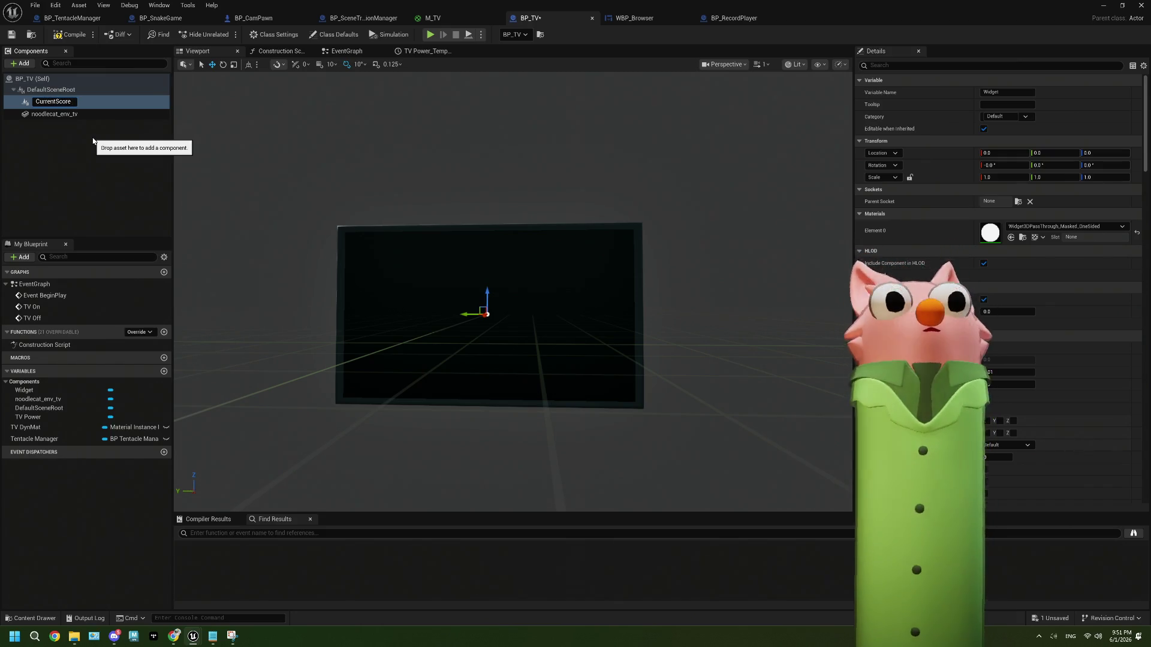
# Name the component CurrentScore and set its Widget Class to WBP_Browser.
pyautogui.press('Return')
pyautogui.scroll(-3, 998, 269)
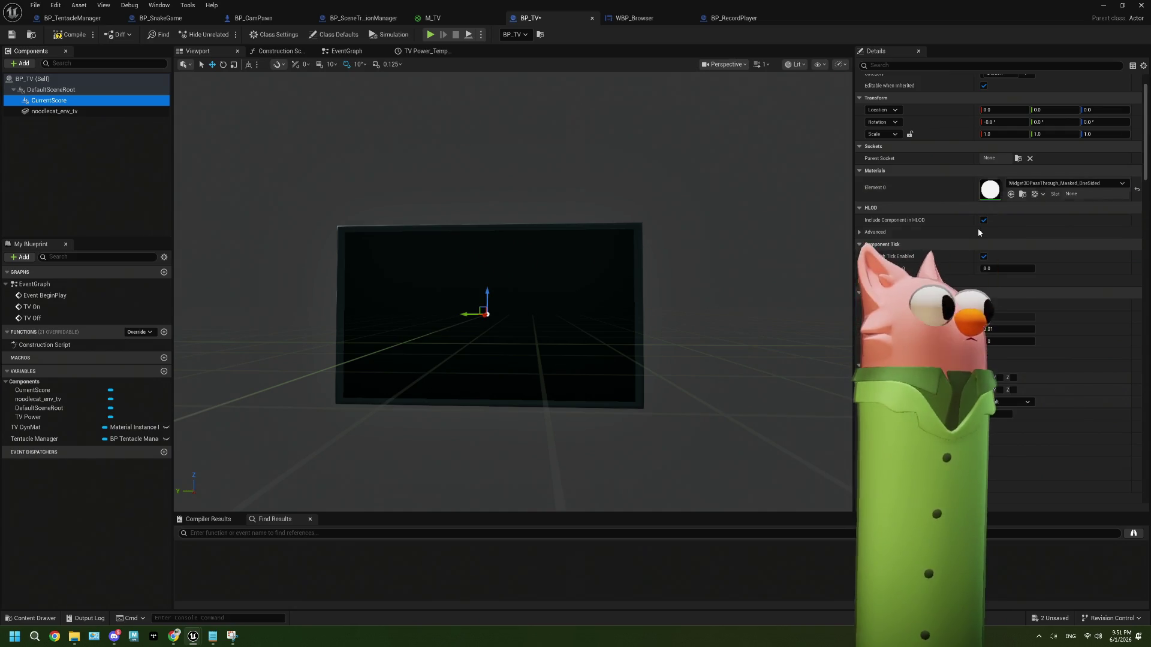
pyautogui.scroll(-10, 969, 248)
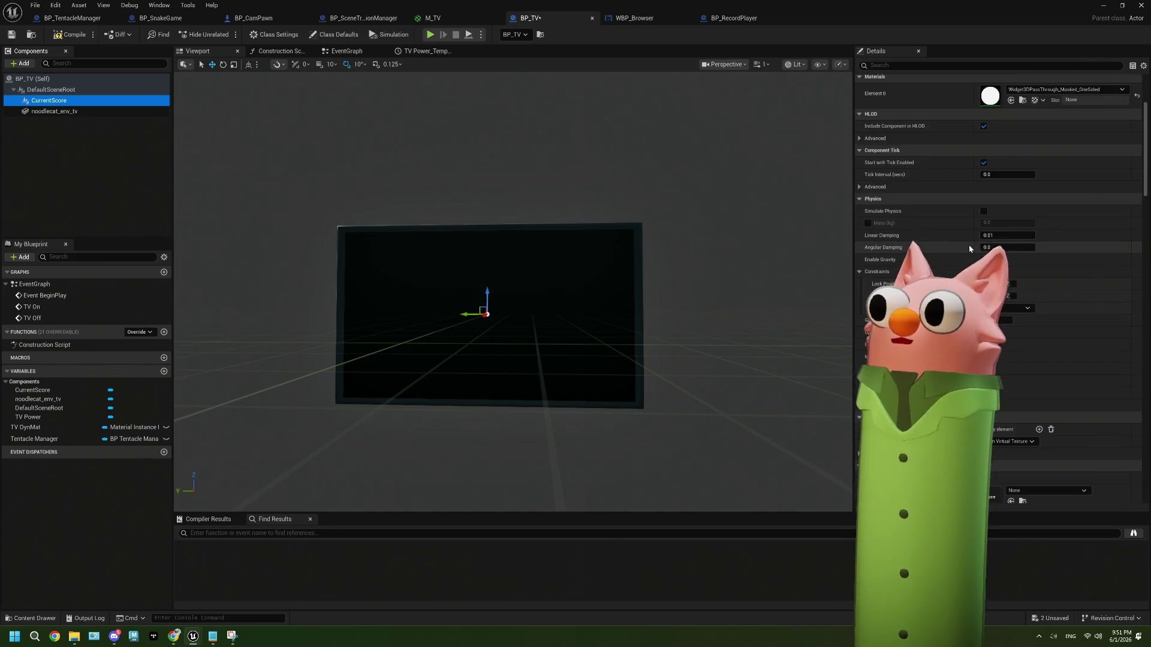
pyautogui.scroll(-3, 969, 249)
pyautogui.click(934, 66)
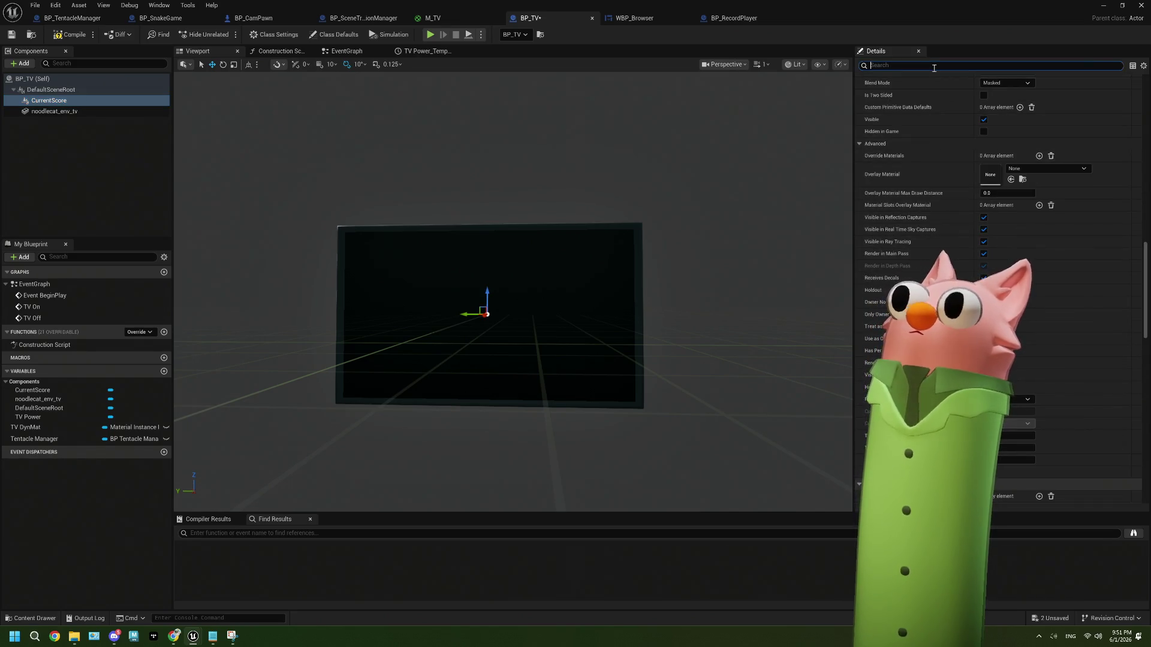
pyautogui.write('class')
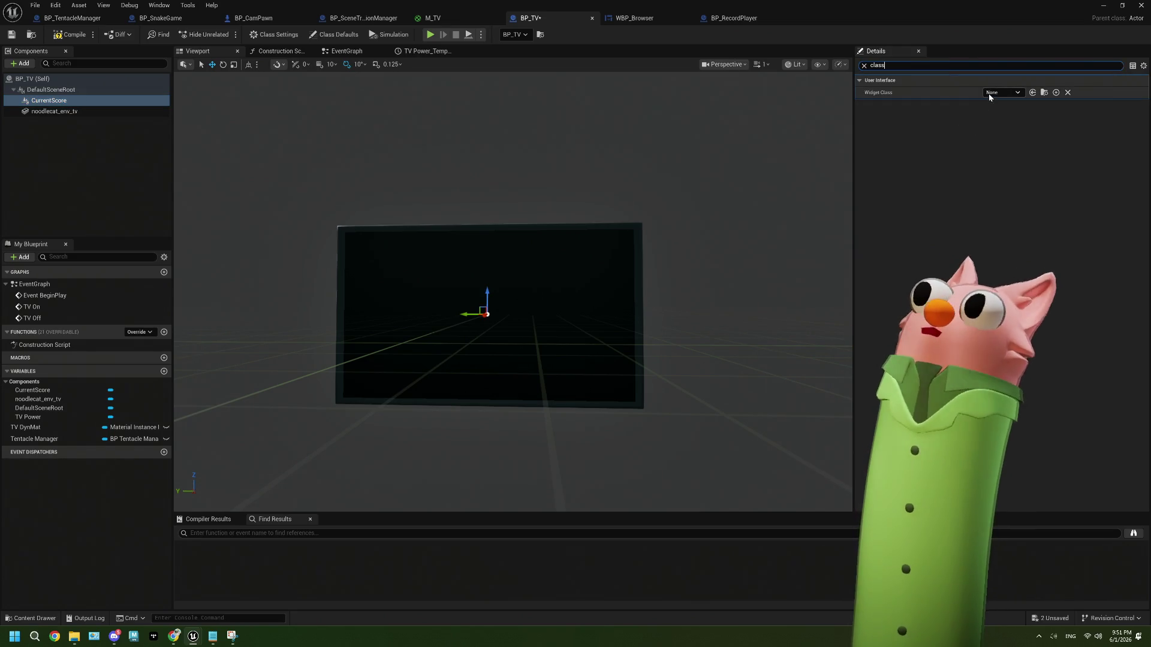
pyautogui.click(990, 93)
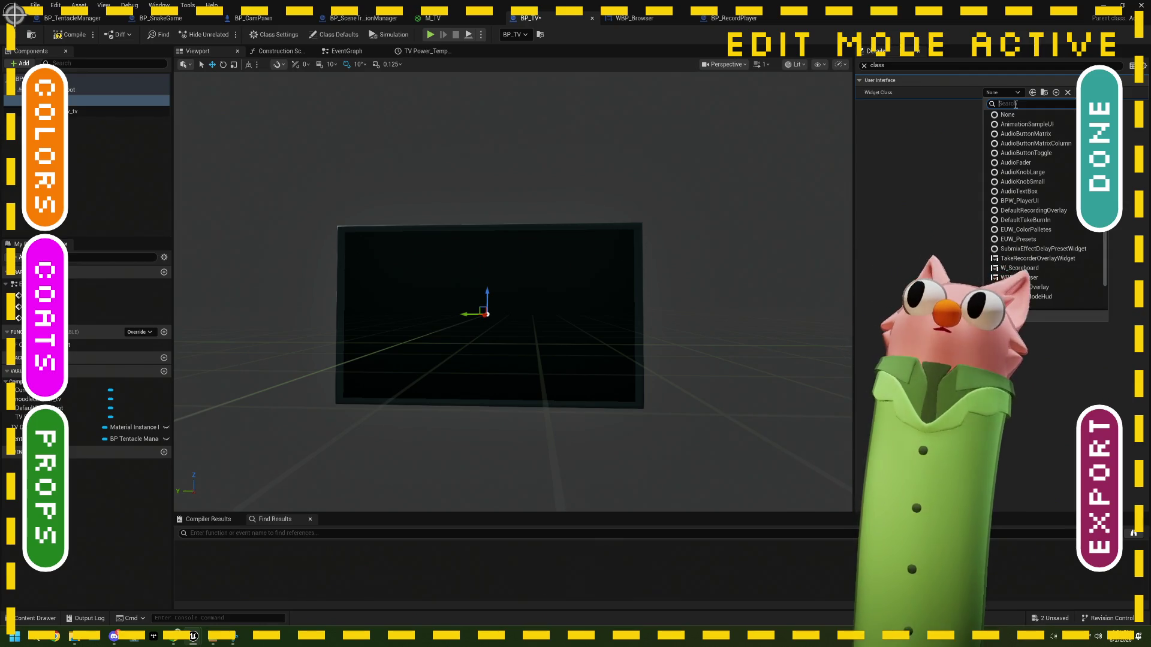
pyautogui.write('brow')
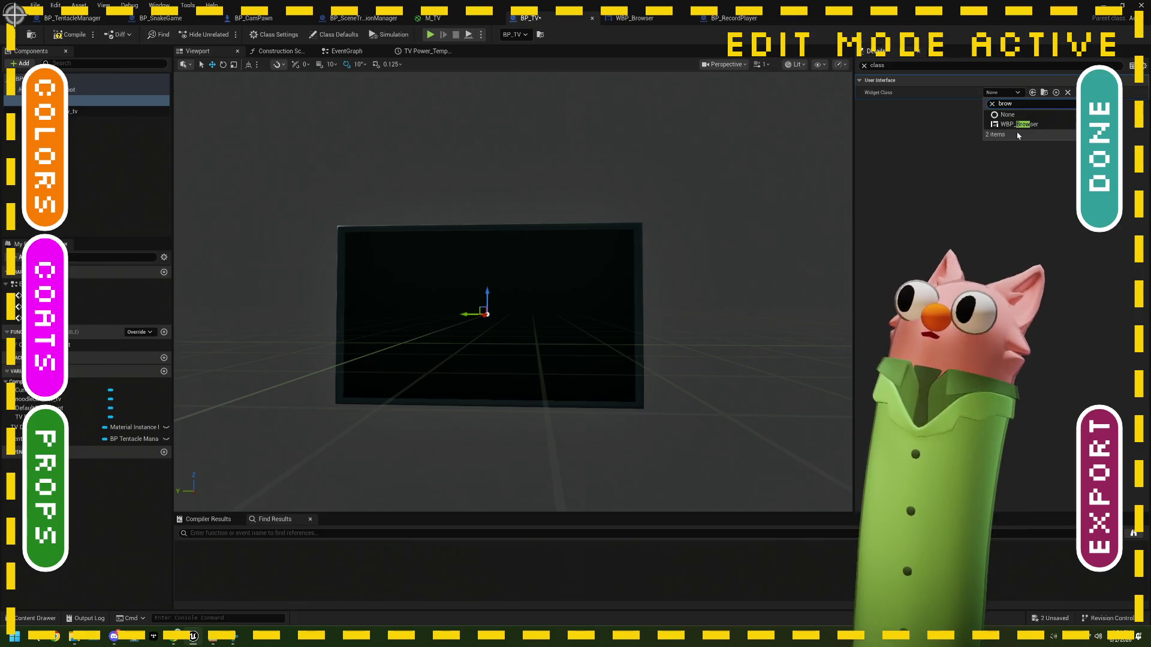
pyautogui.click(1019, 124)
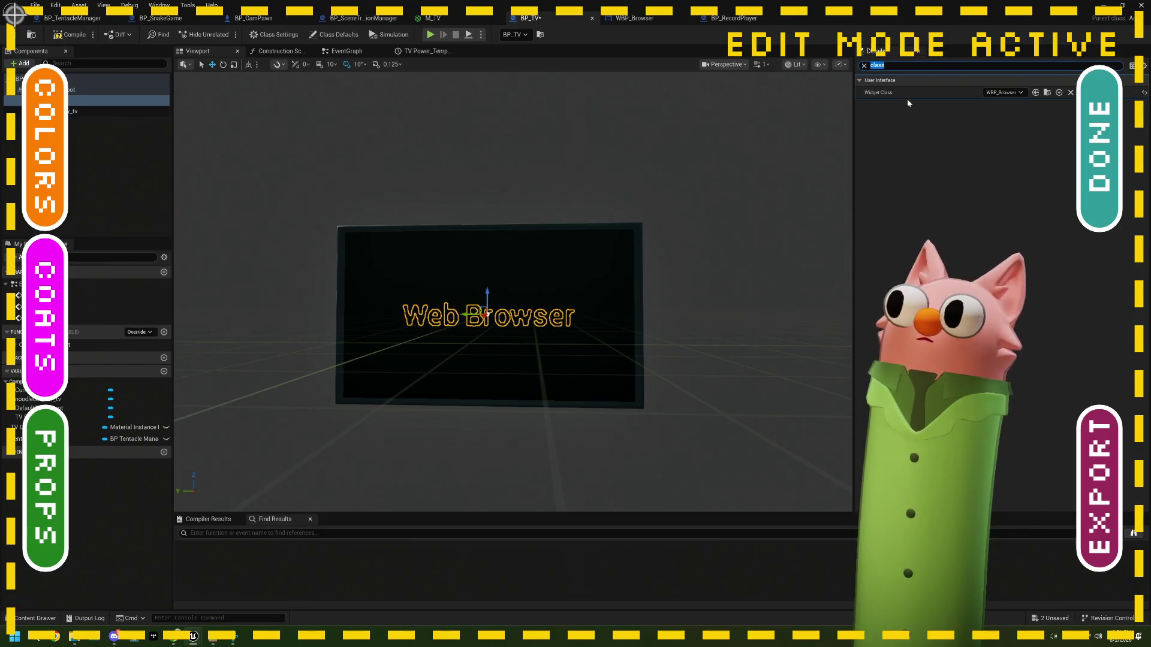
pyautogui.click(863, 66)
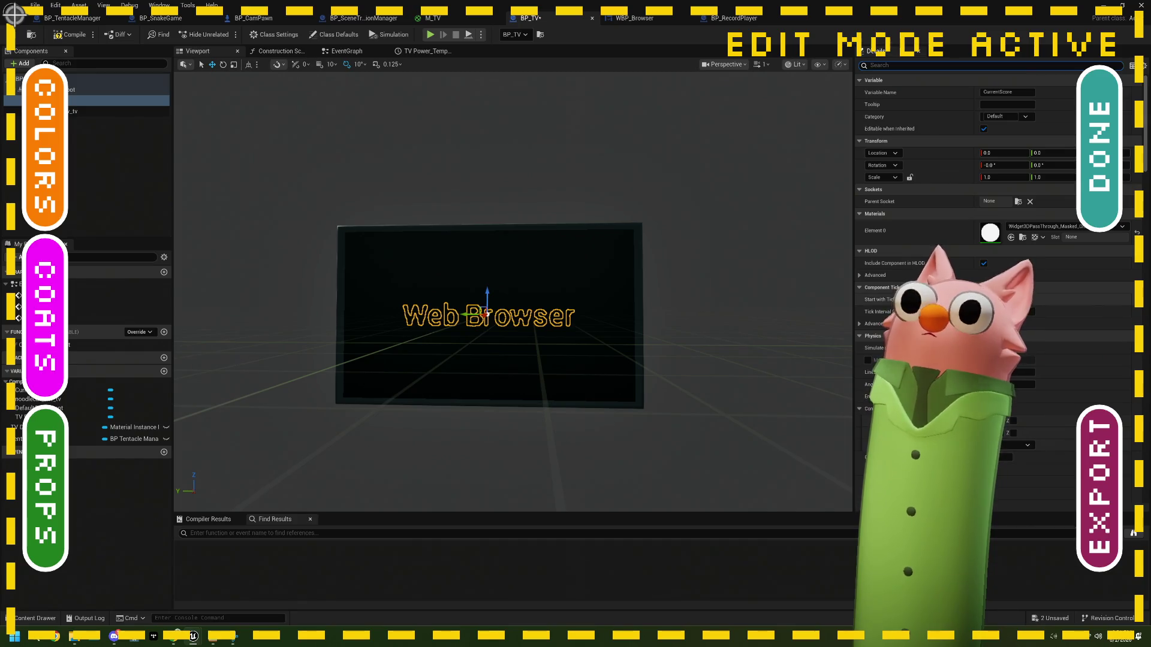
# Set the CurrentScore widget's Draw Size to 960 x 1080.
pyautogui.scroll(-10, 995, 300)
pyautogui.scroll(-9, 995, 300)
pyautogui.scroll(-1, 995, 300)
pyautogui.scroll(20, 995, 299)
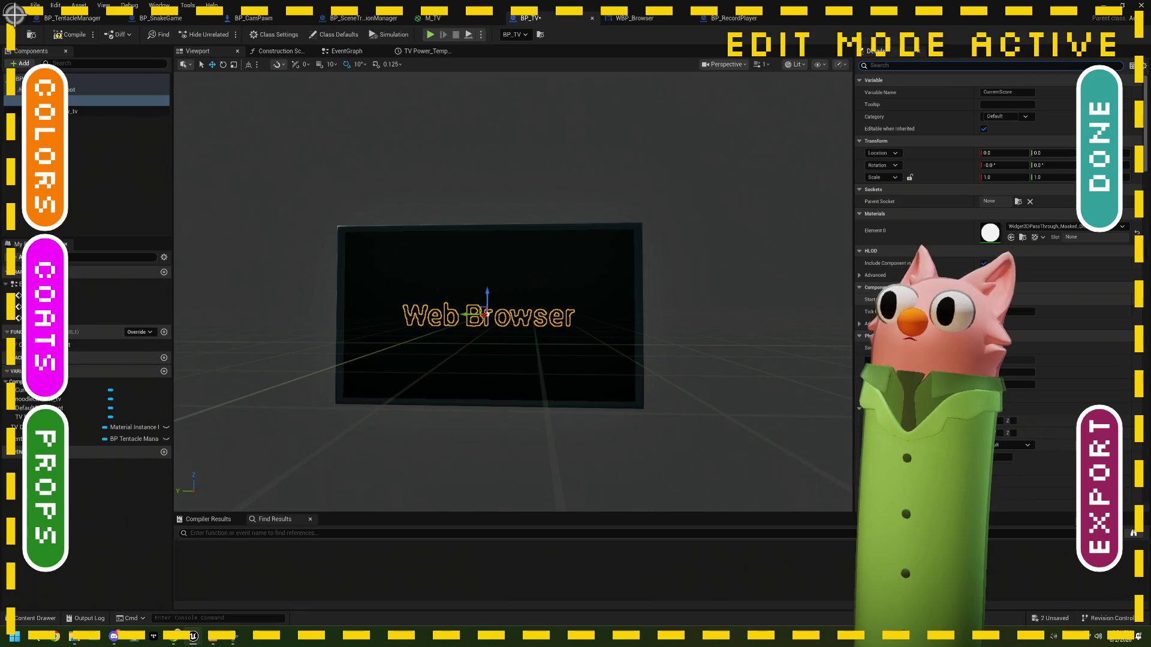
pyautogui.scroll(-15, 995, 300)
pyautogui.scroll(-10, 995, 270)
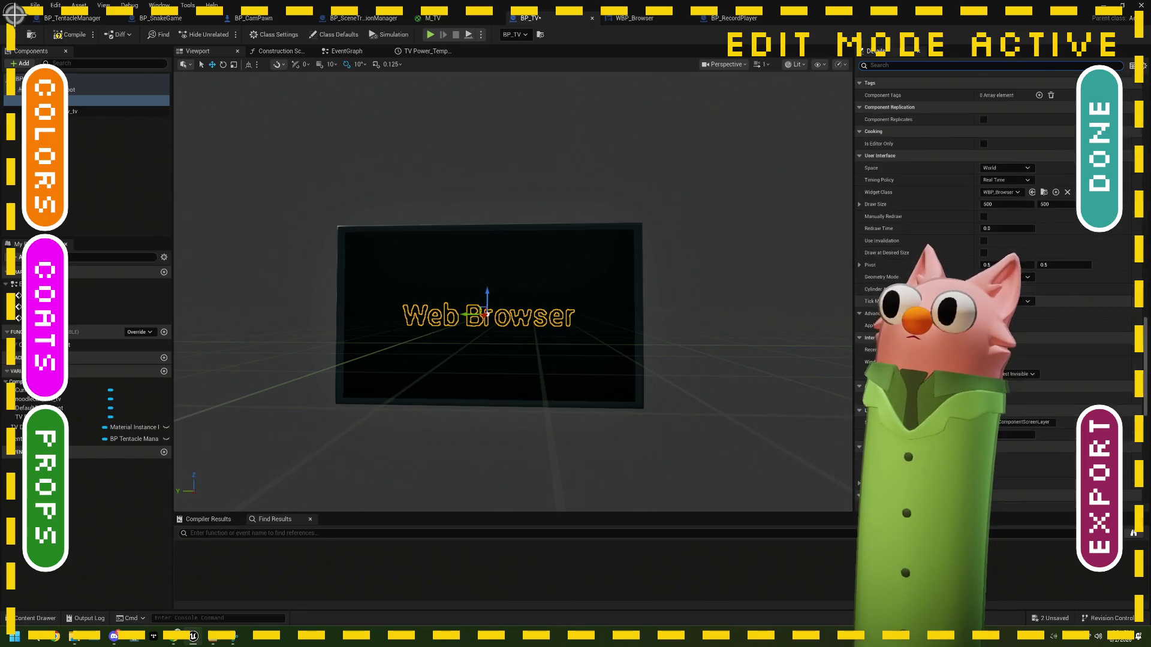
pyautogui.click(989, 205)
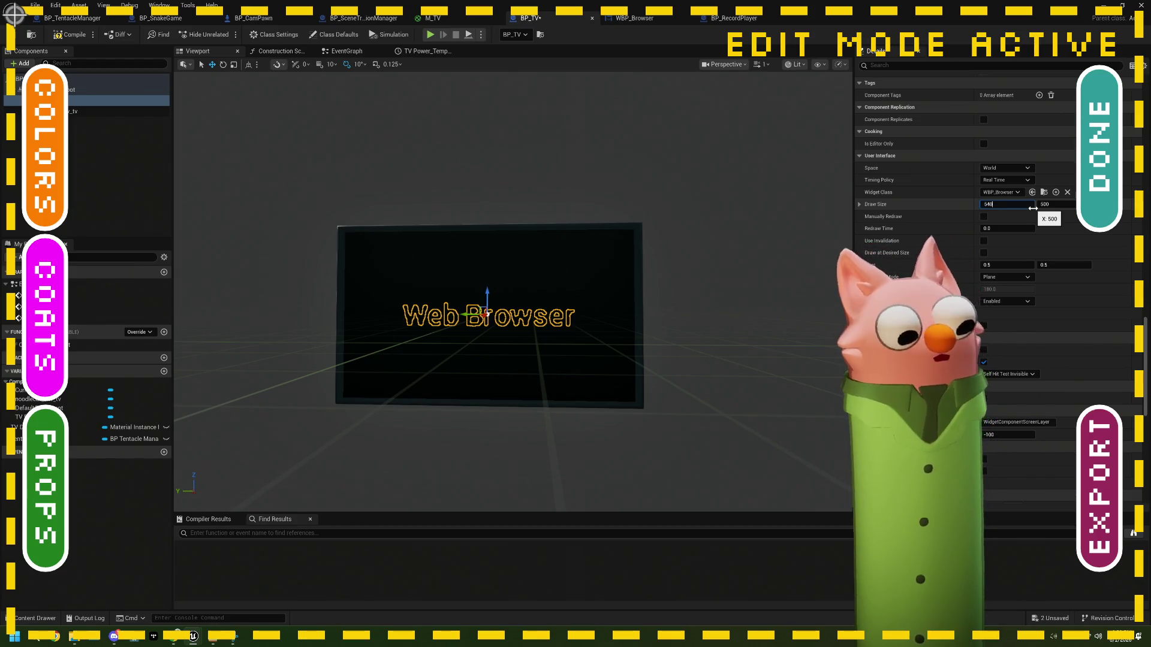
pyautogui.press('Tab')
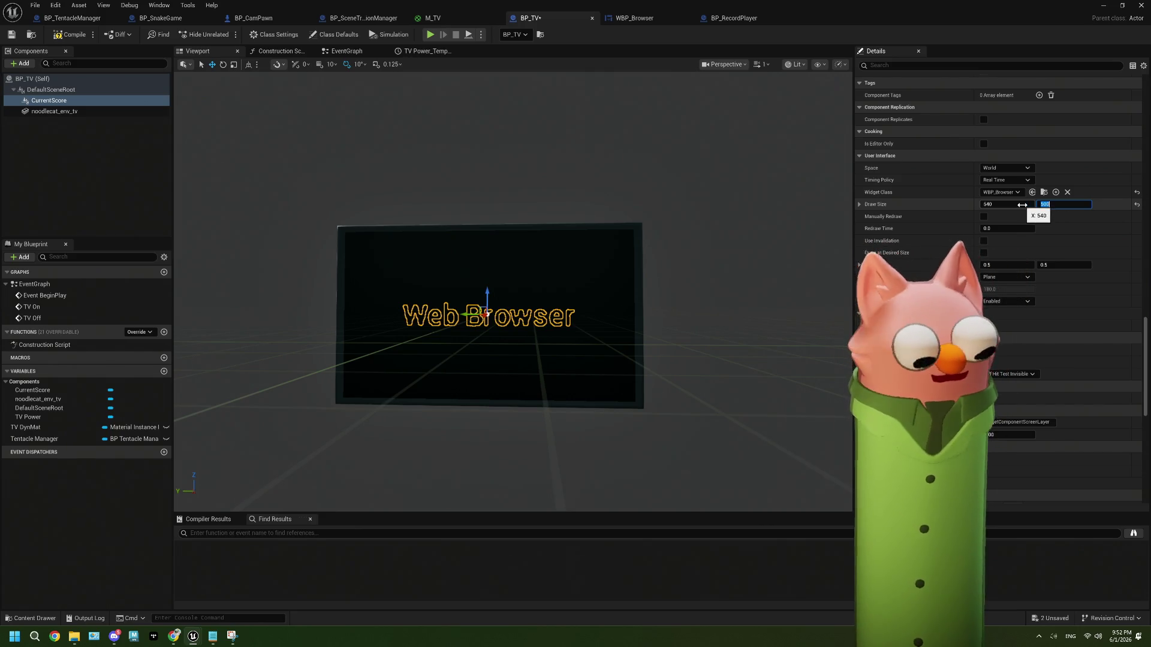
pyautogui.write('1080')
pyautogui.click(1022, 205)
pyautogui.write('960')
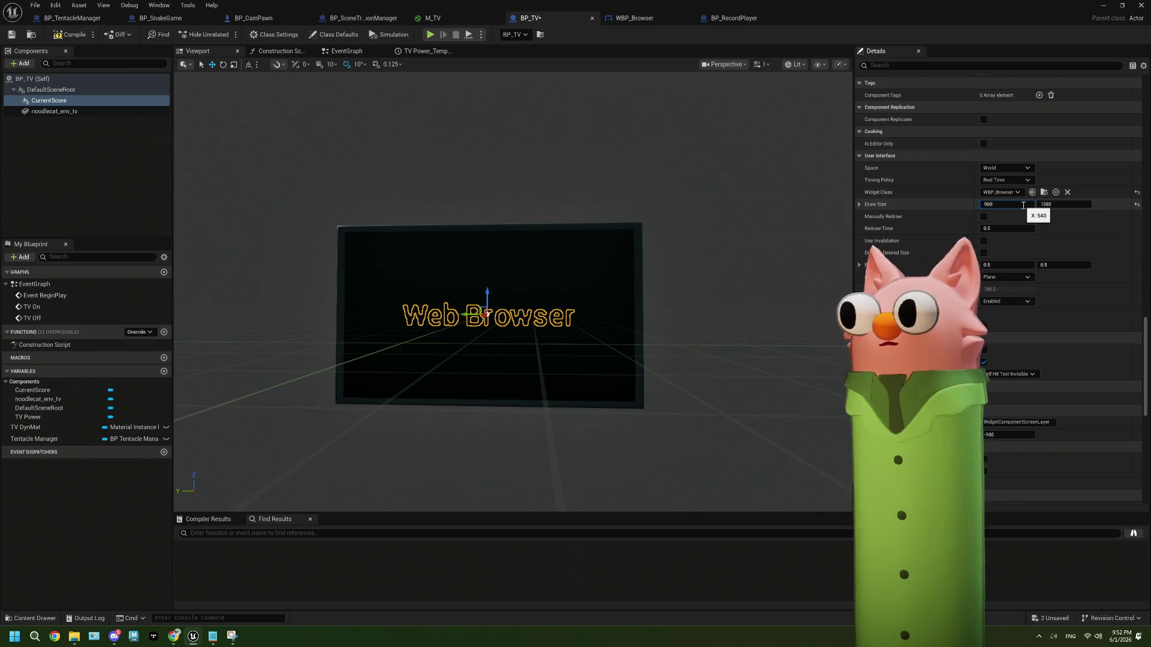
pyautogui.press('Tab')
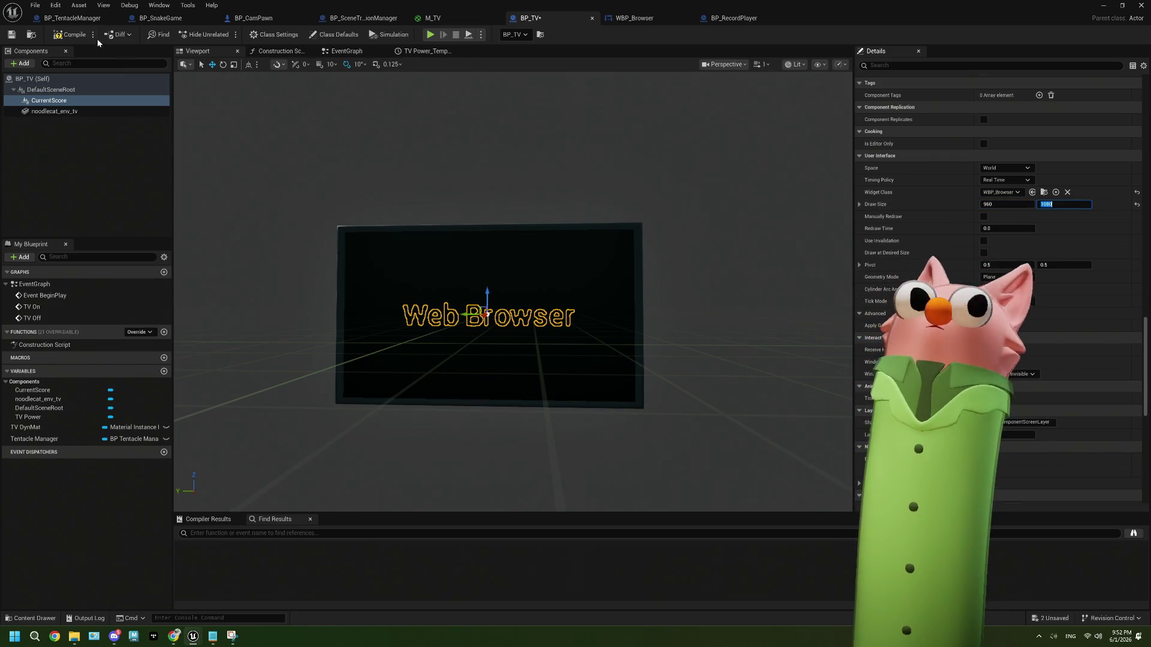
pyautogui.press('Return')
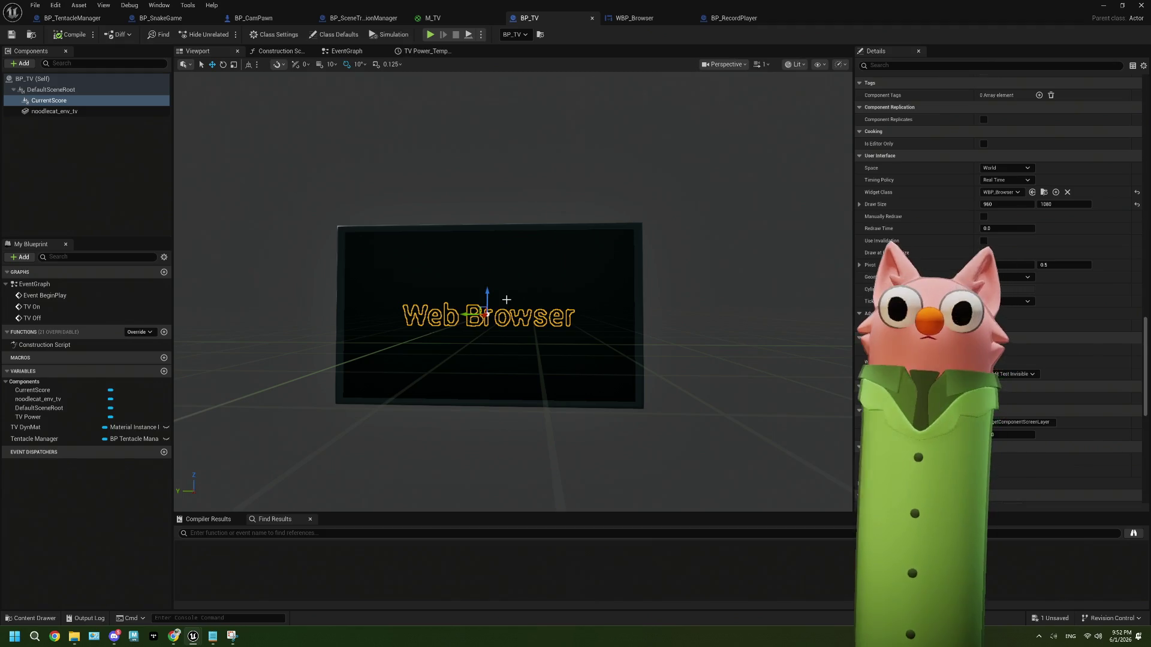
# Save BP_TV and return to the level editor's running play session.
pyautogui.moveTo(288, 345); pyautogui.dragTo(350, 345)
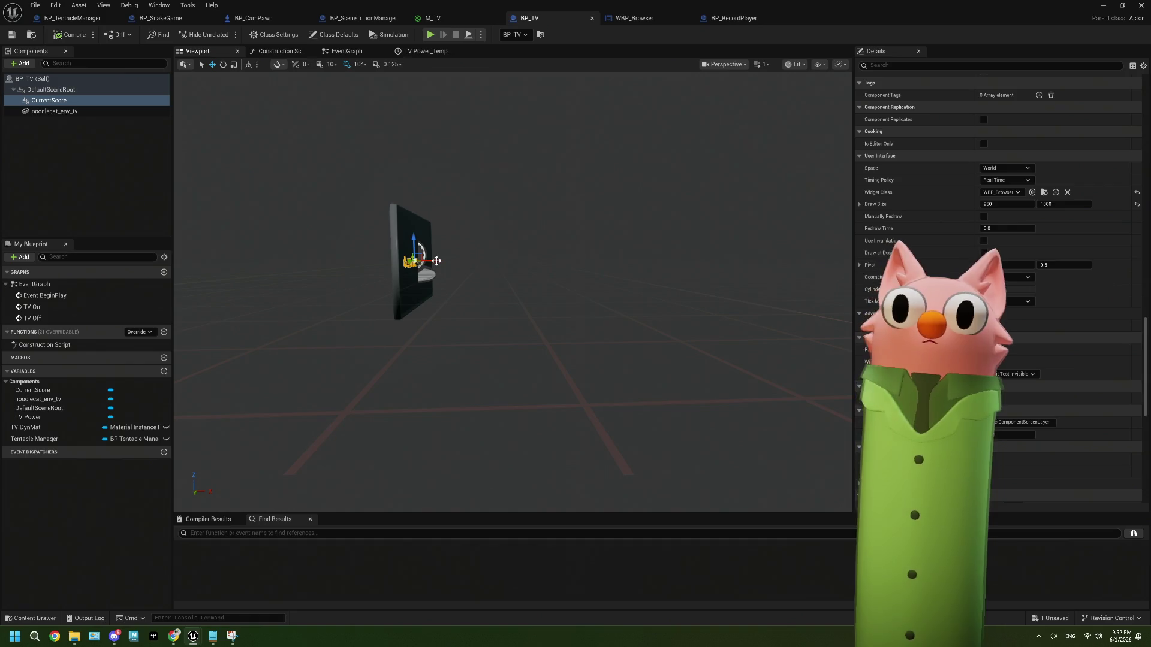
pyautogui.hotkey('ctrl', 's')
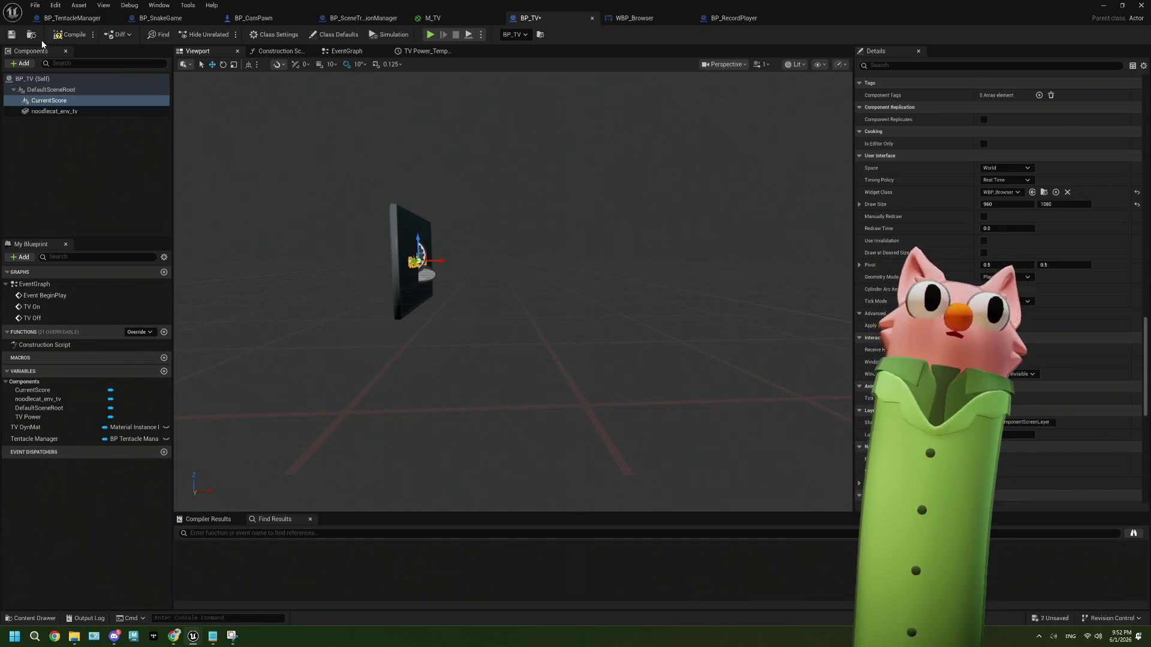
pyautogui.click(1102, 6)
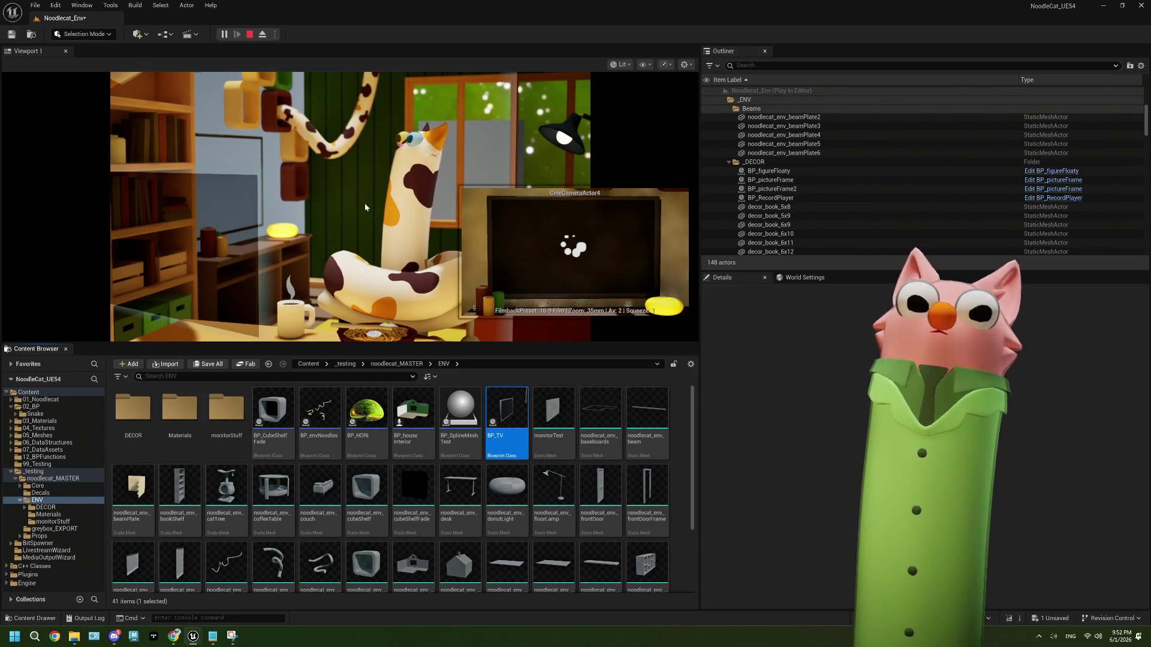
pyautogui.click(365, 208)
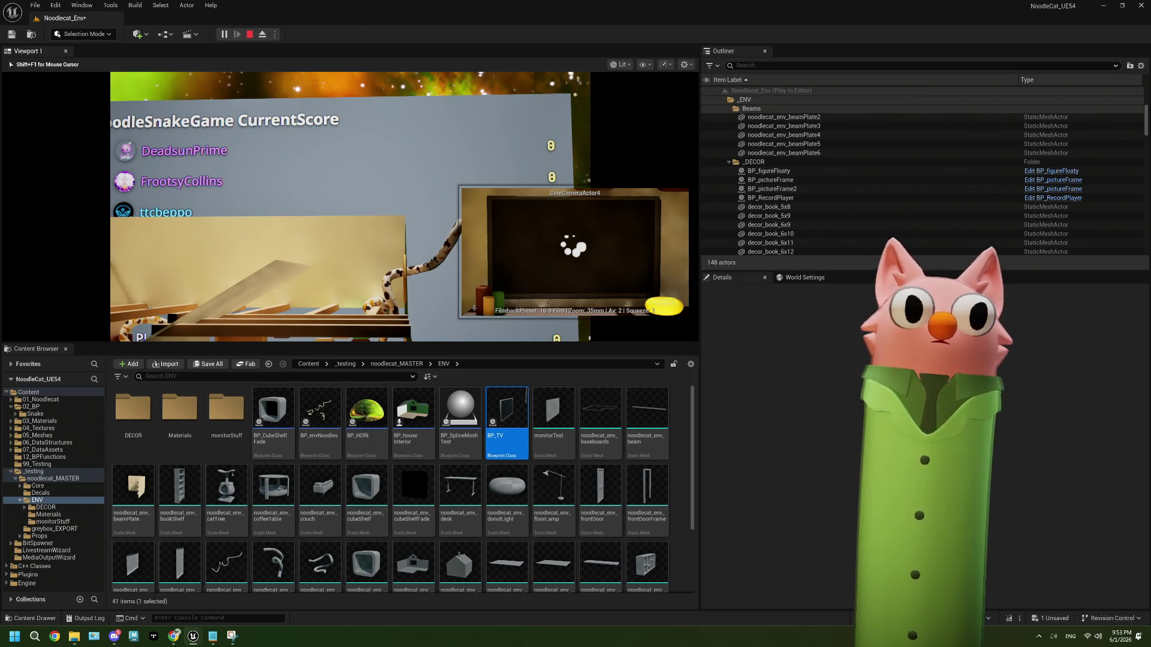
# Stop the play test and dismiss the Message Log of runtime errors.
pyautogui.press('Escape')
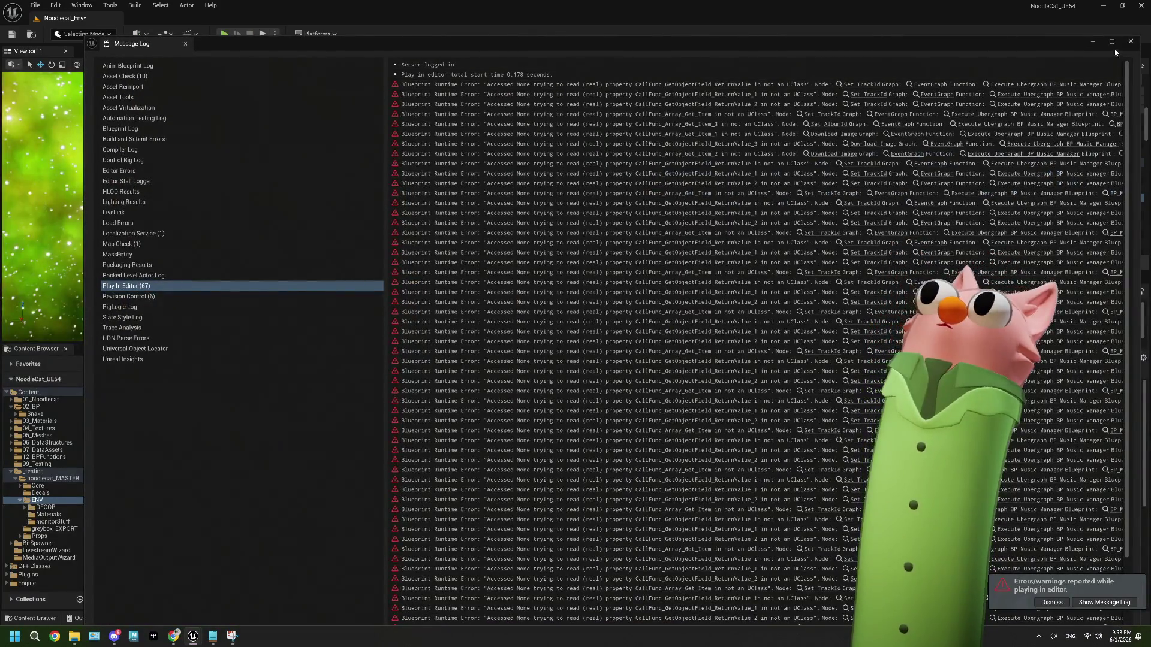
pyautogui.click(1130, 41)
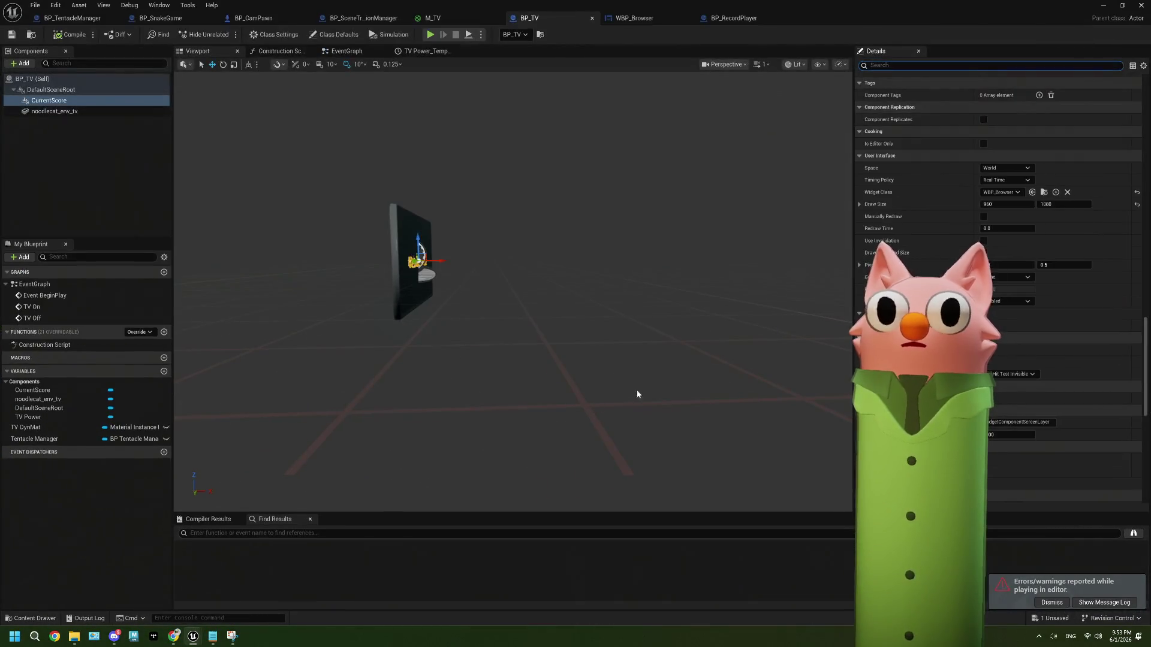
# Edit the widget's Draw Size values and orbit the preview to face the TV screen.
pyautogui.click(634, 18)
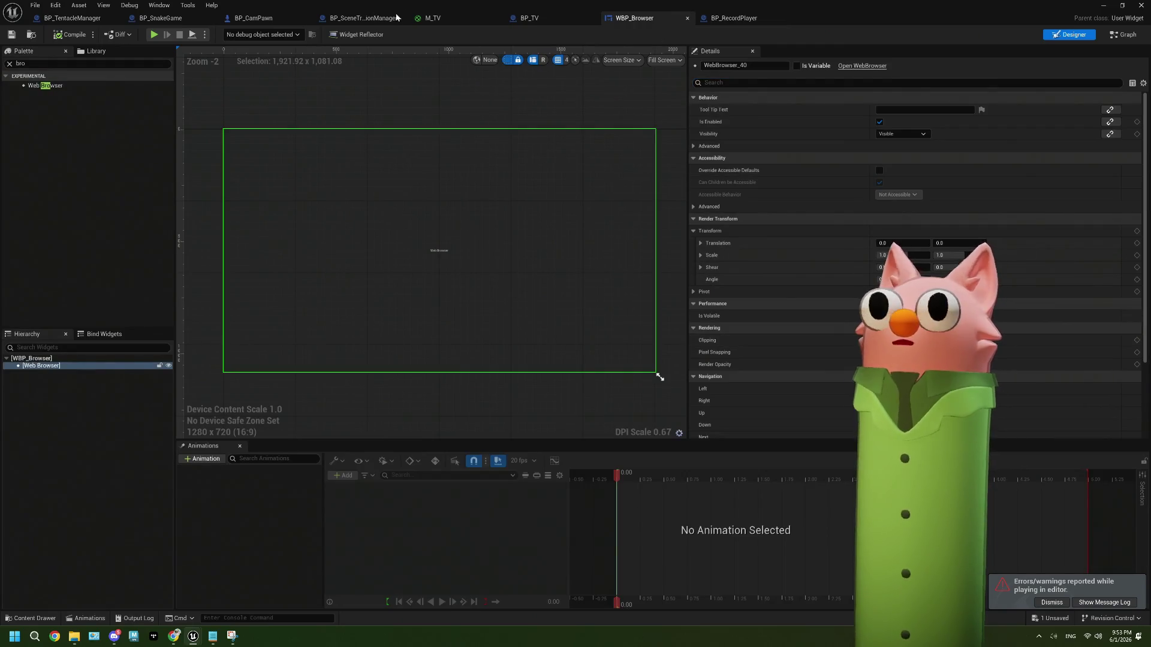
pyautogui.click(527, 18)
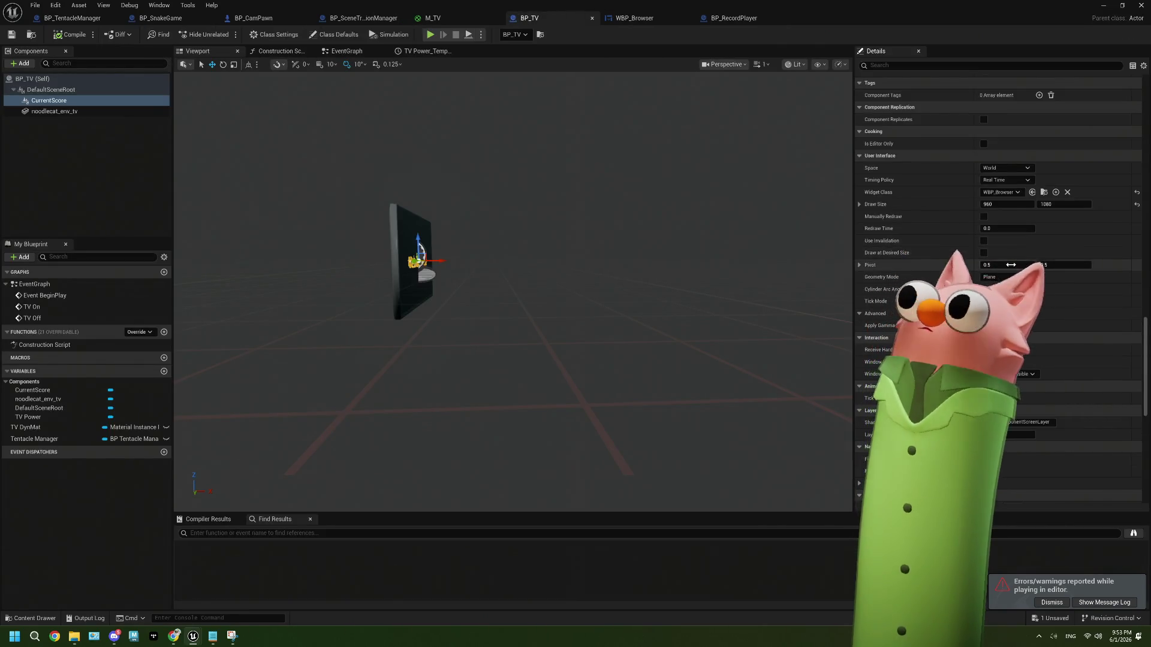
pyautogui.click(1013, 205)
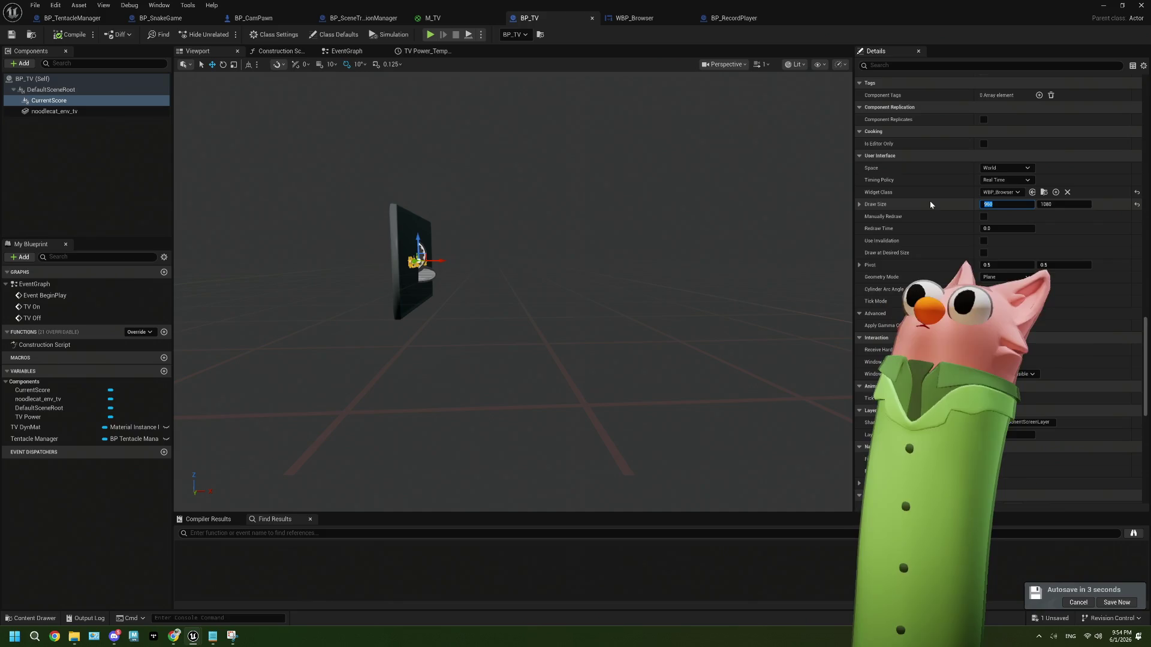
pyautogui.rightClick(882, 209)
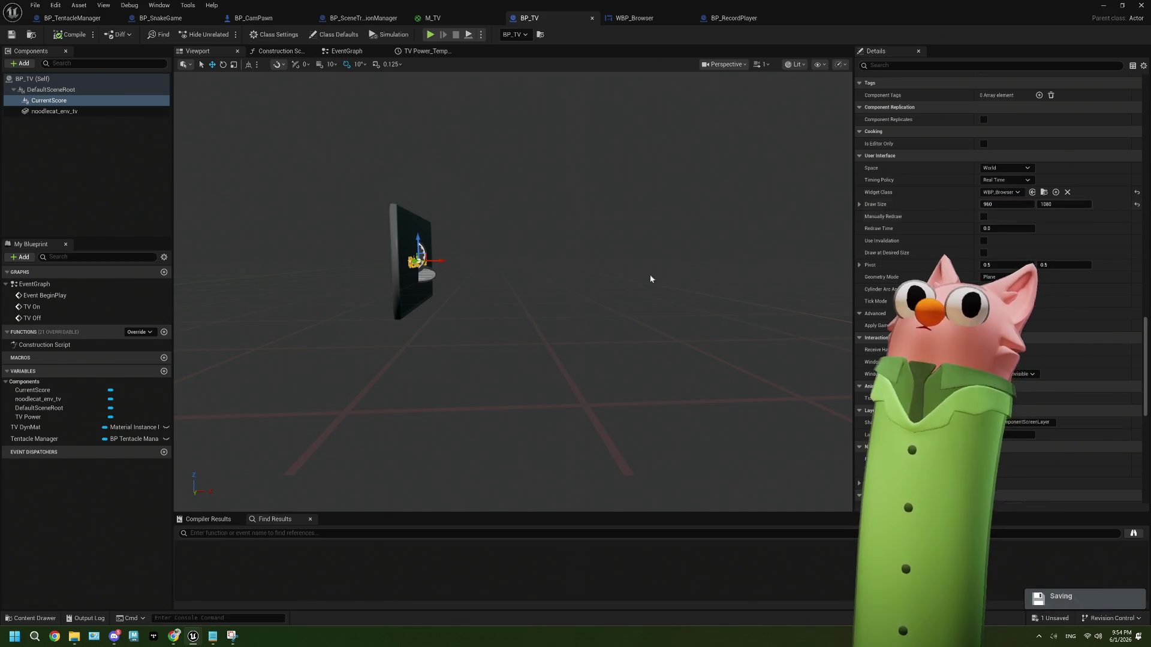
pyautogui.moveTo(516, 270)
pyautogui.mouseDown()
pyautogui.moveTo(587, 270)
pyautogui.moveTo(558, 209)
pyautogui.mouseUp()
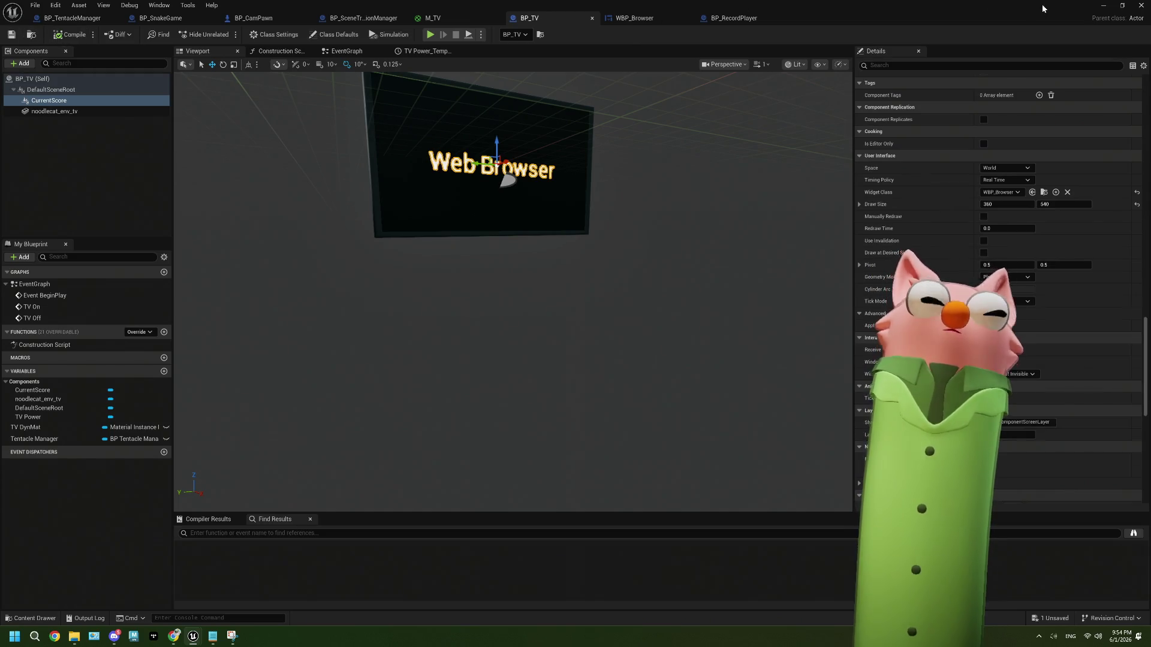
pyautogui.click(1101, 6)
# Play-test the level, then stop it with Esc.
pyautogui.click(223, 34)
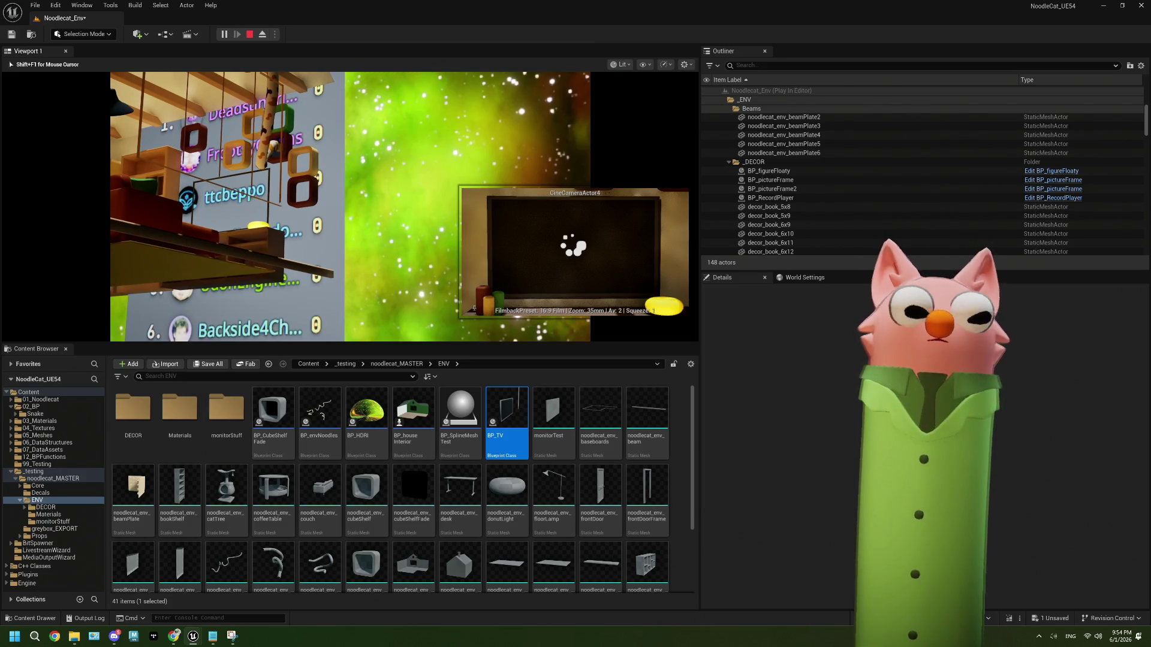
pyautogui.press('Escape')
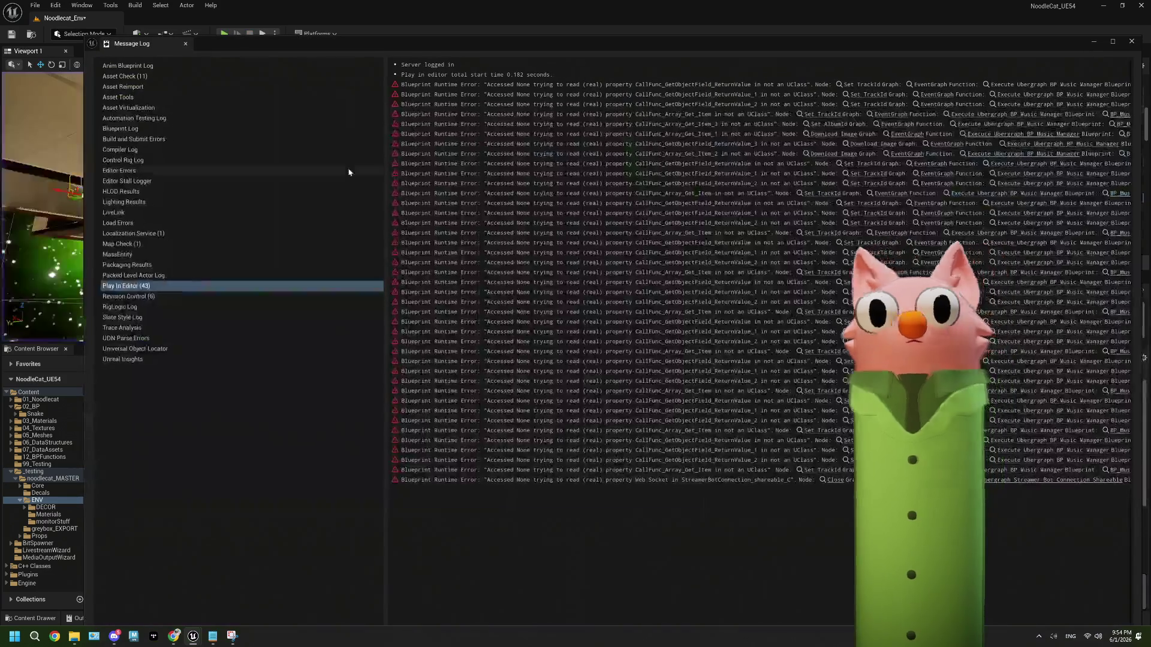
# Close the play session Message Log and reopen the BP_TV blueprint from the Content Browser.
pyautogui.click(1137, 41)
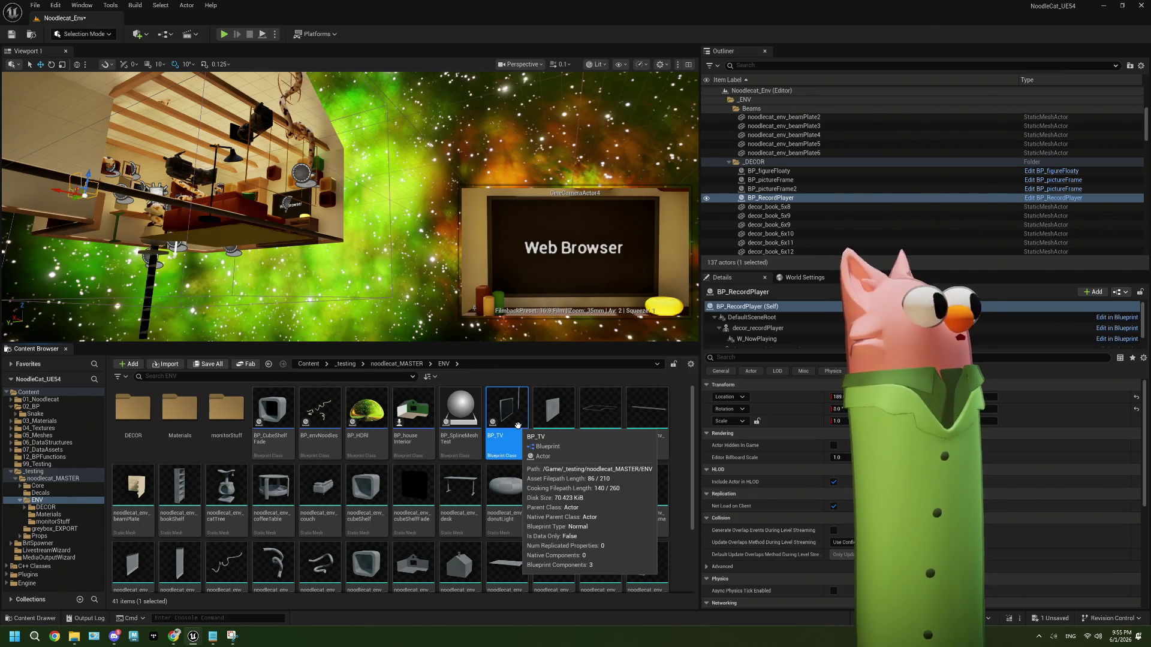
pyautogui.doubleClick(518, 426)
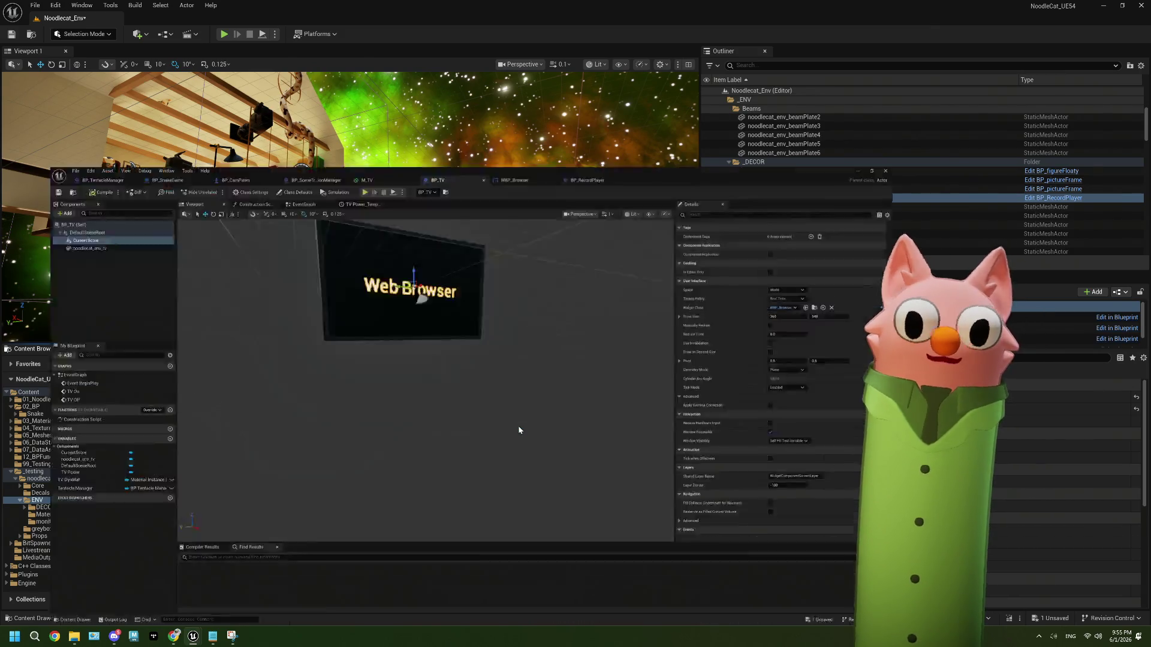
# Orbit the BP_TV preview to face the TV screen, then save the blueprint.
pyautogui.moveTo(524, 290)
pyautogui.mouseDown()
pyautogui.moveTo(588, 292)
pyautogui.moveTo(600, 300)
pyautogui.moveTo(576, 303)
pyautogui.moveTo(596, 311)
pyautogui.mouseUp()
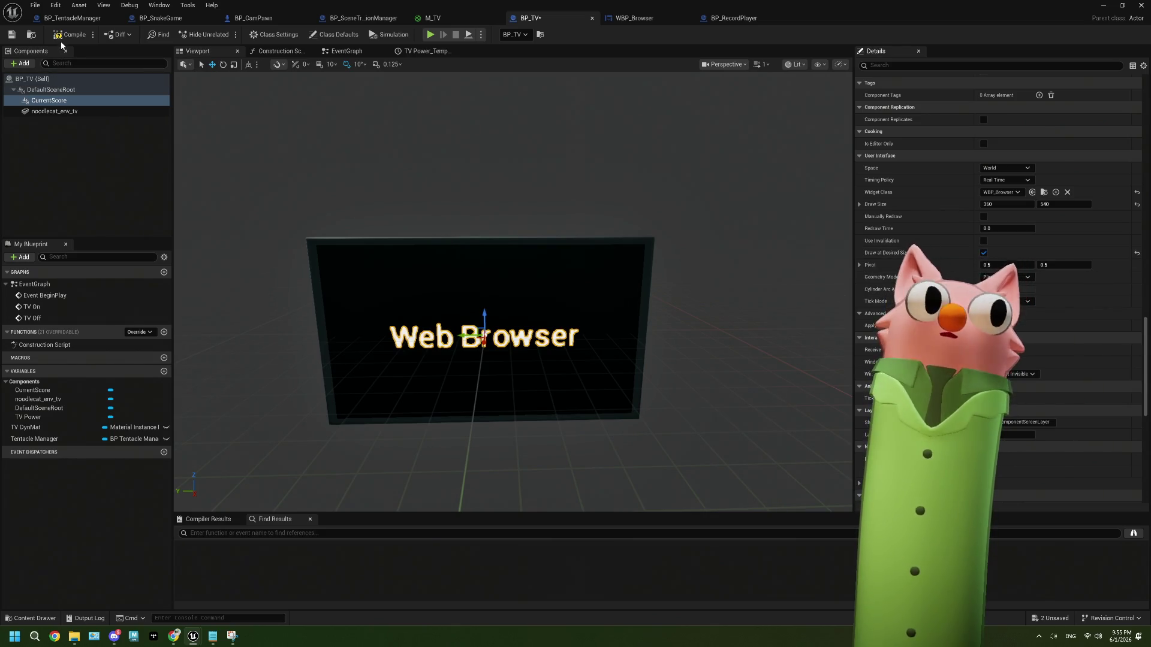
pyautogui.click(11, 34)
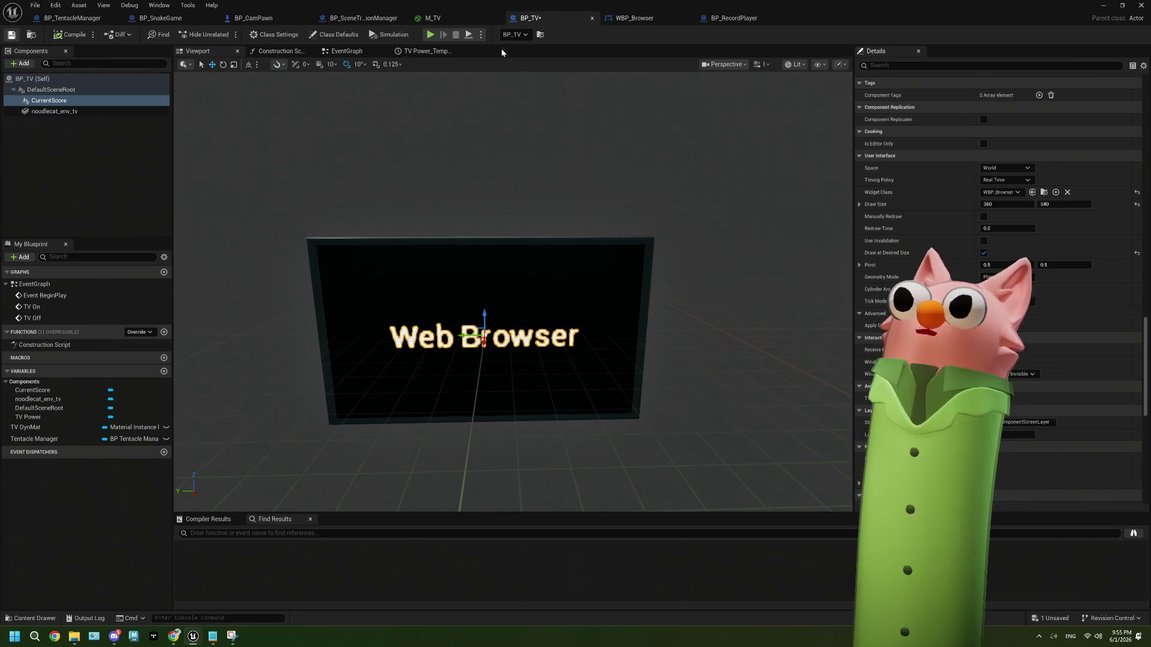
# Run a play test of the level from the level editor, then stop it with Esc.
pyautogui.hotkey('alt', 'Tab')
pyautogui.click(223, 35)
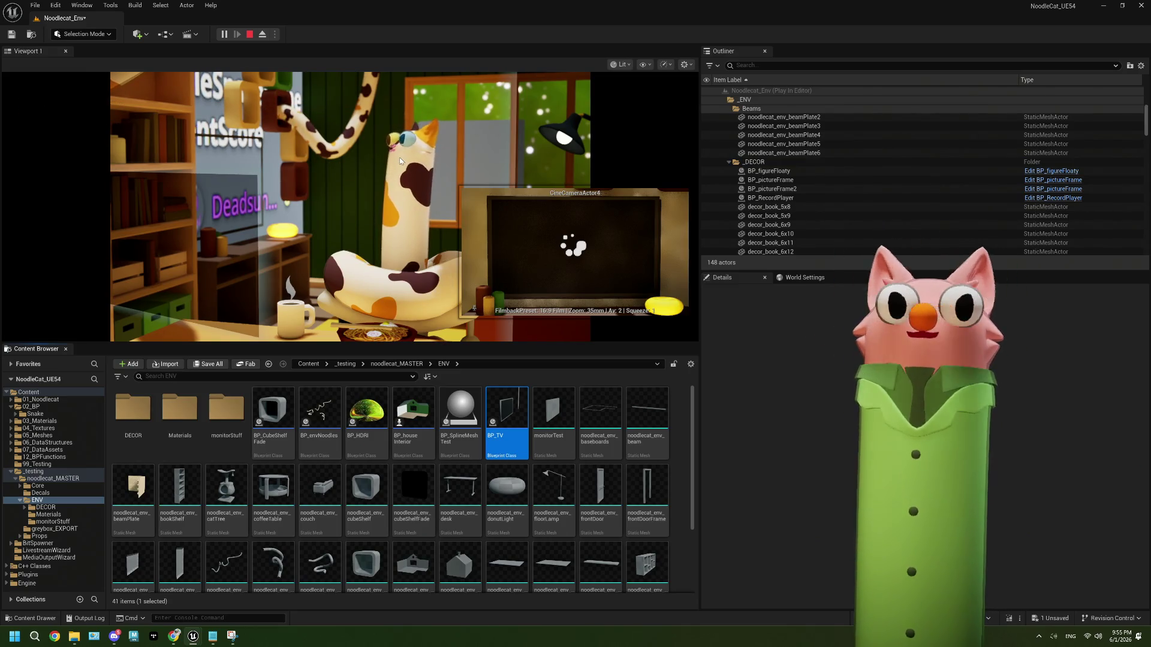
pyautogui.click(399, 157)
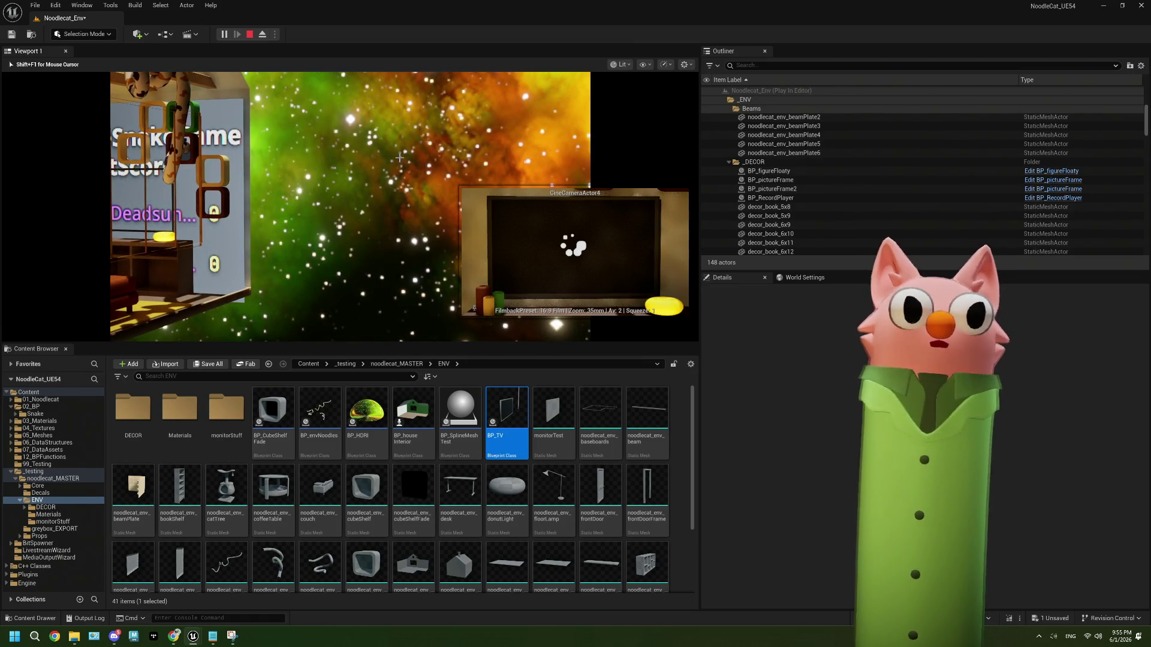
pyautogui.press('Escape')
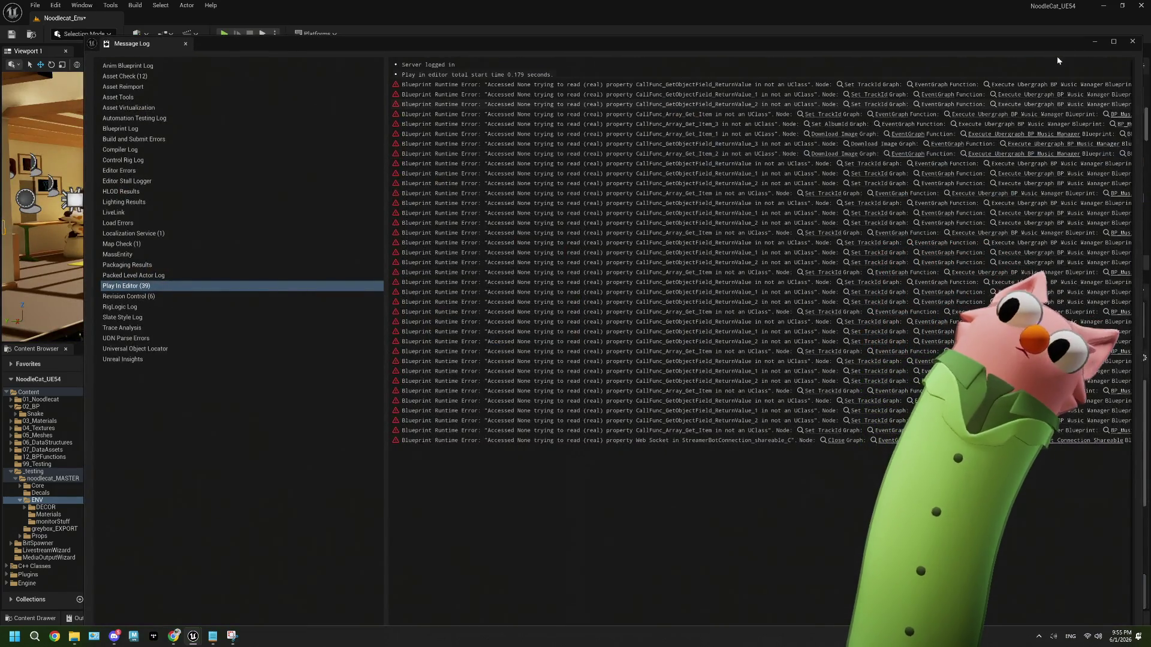
# Close the play error log and reopen the BP_TV blueprint.
pyautogui.click(1132, 41)
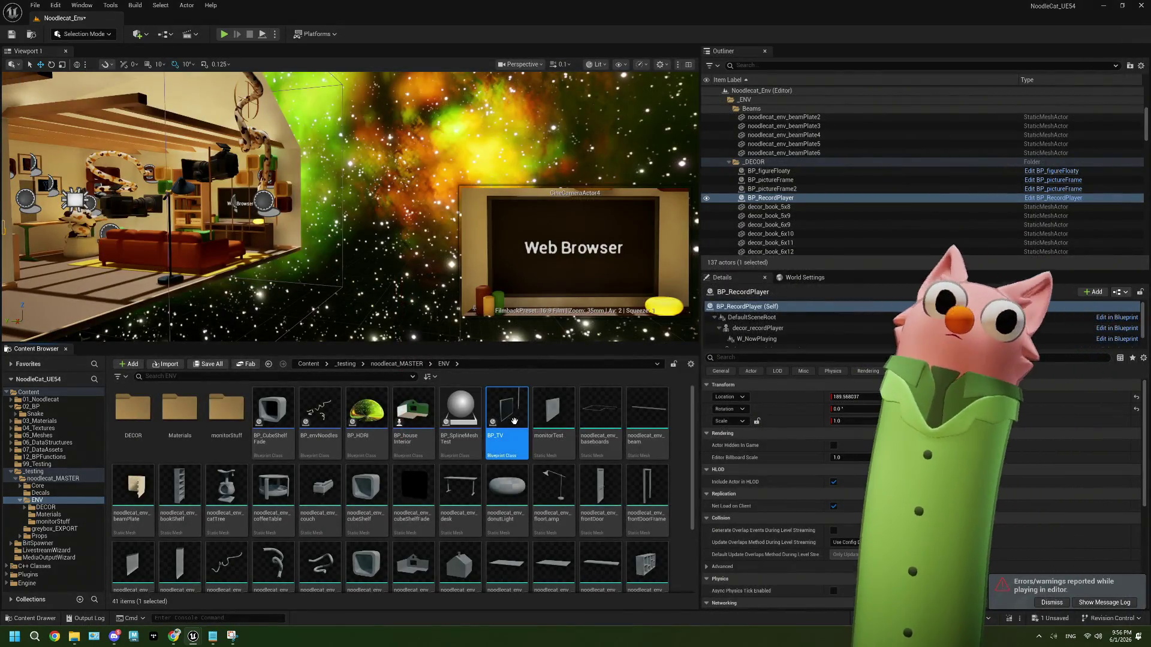
pyautogui.moveTo(519, 417)
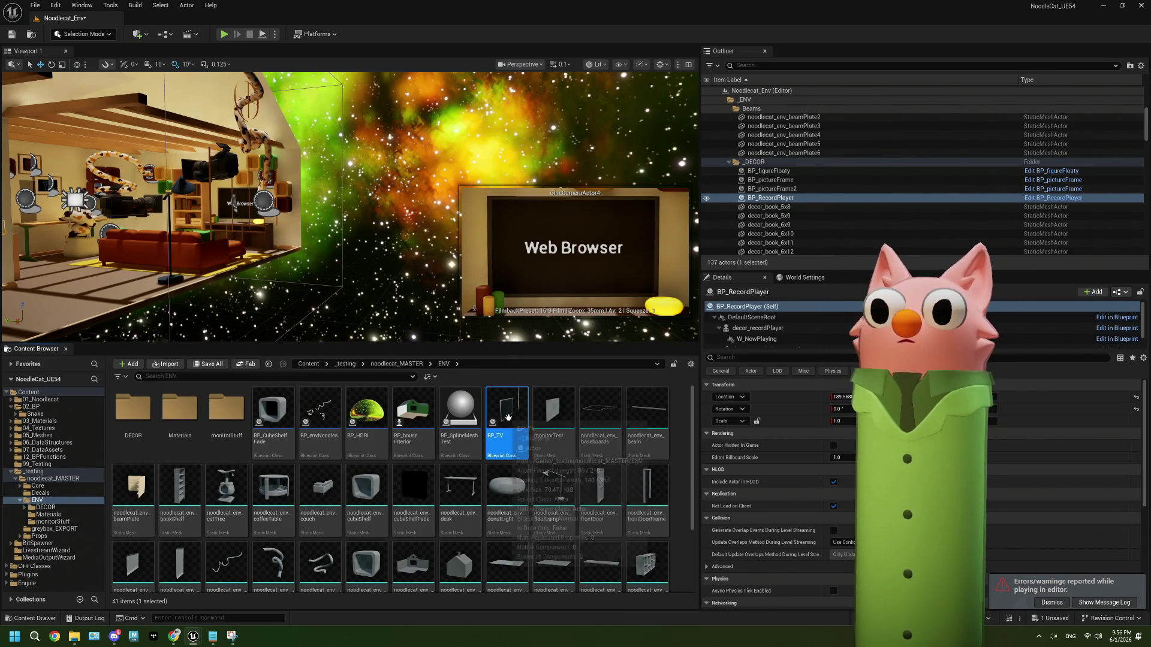
pyautogui.doubleClick(508, 417)
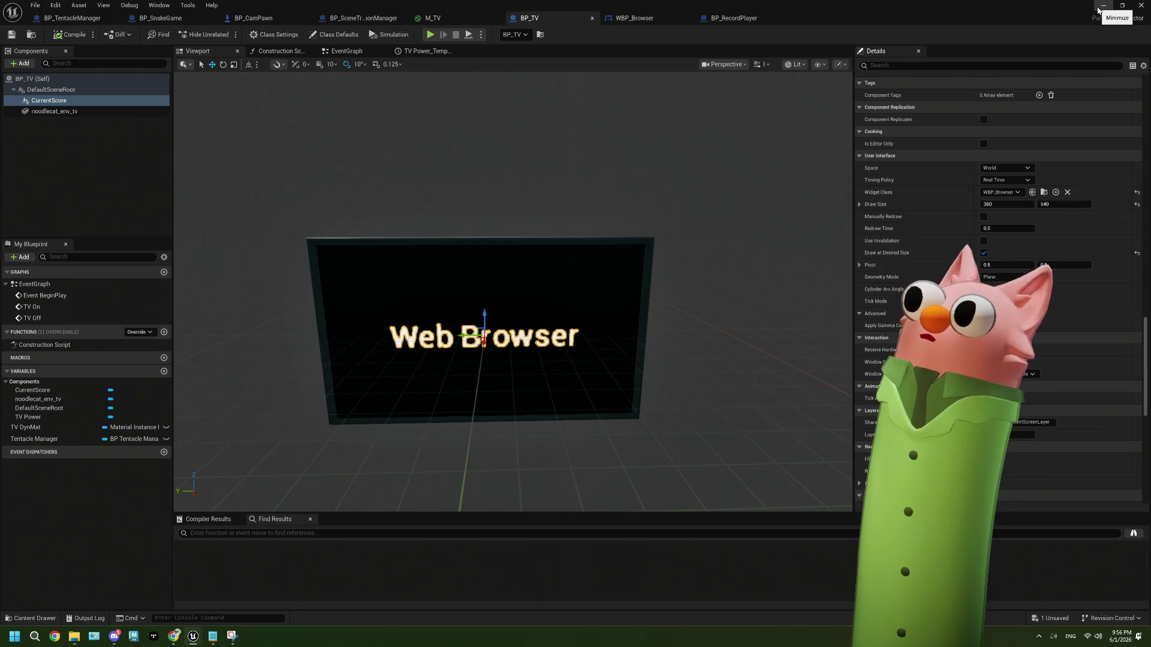
# Look through BP_TV's component Details, then save the blueprint with Ctrl+S.
pyautogui.scroll(-2, 982, 256)
pyautogui.scroll(-2, 982, 255)
pyautogui.scroll(-6, 951, 279)
pyautogui.scroll(4, 951, 279)
pyautogui.scroll(10, 951, 278)
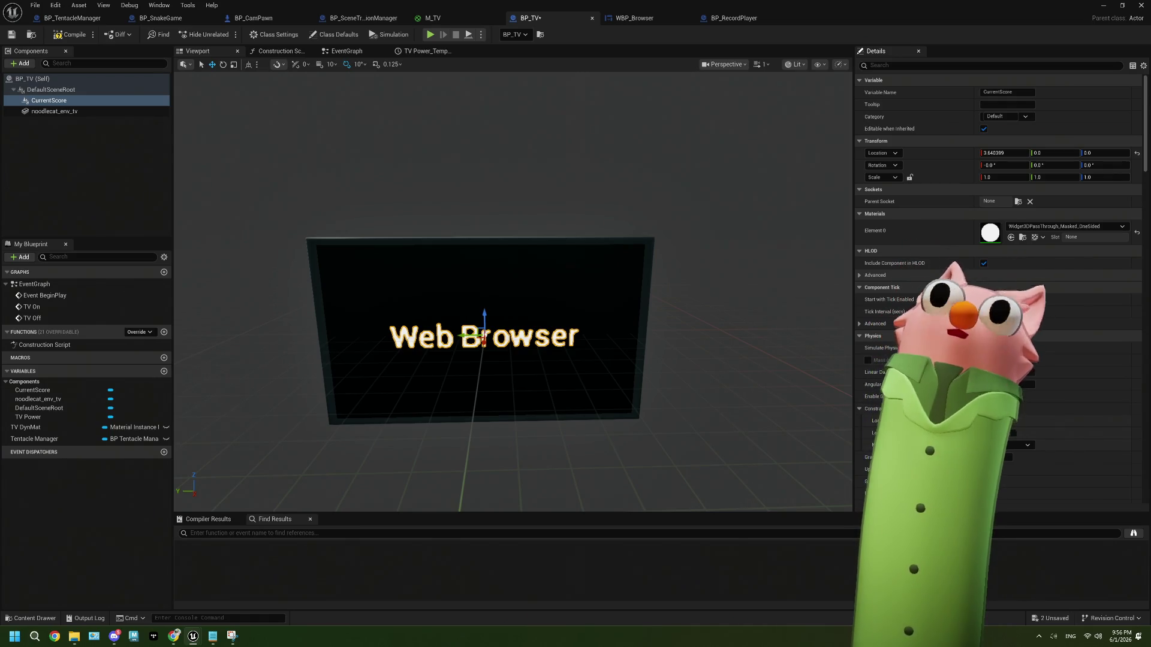
pyautogui.hotkey('ctrl', 's')
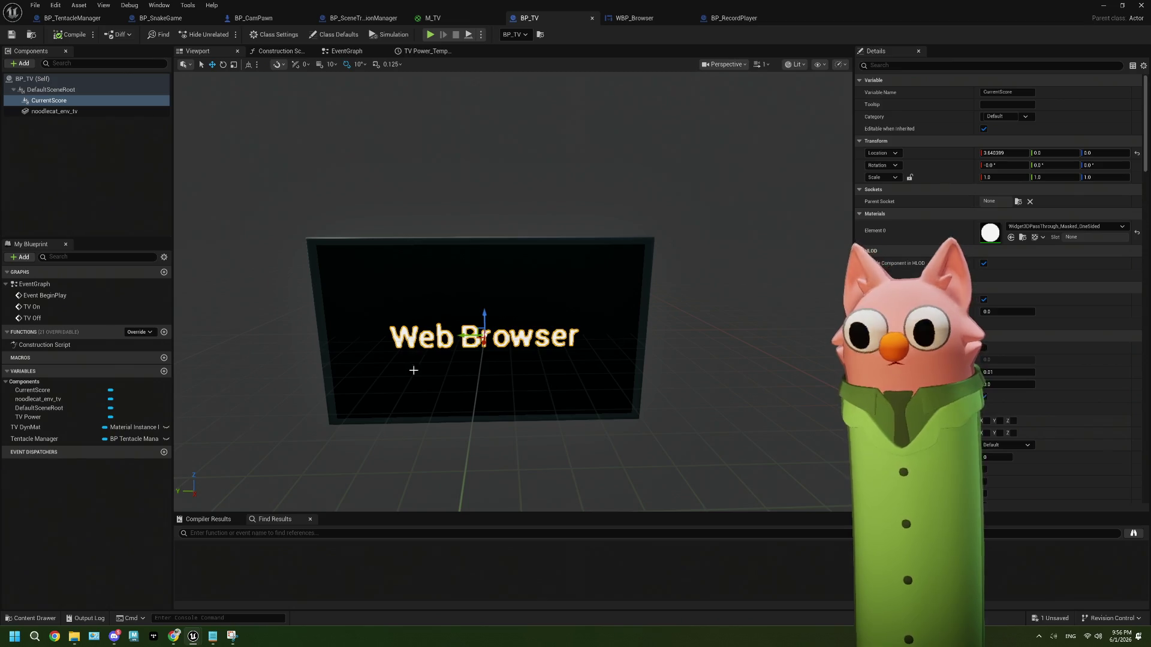
# Enable Supports Transparency on WBP_Browser's web browser, save the widget, and return to play the level.
pyautogui.click(640, 19)
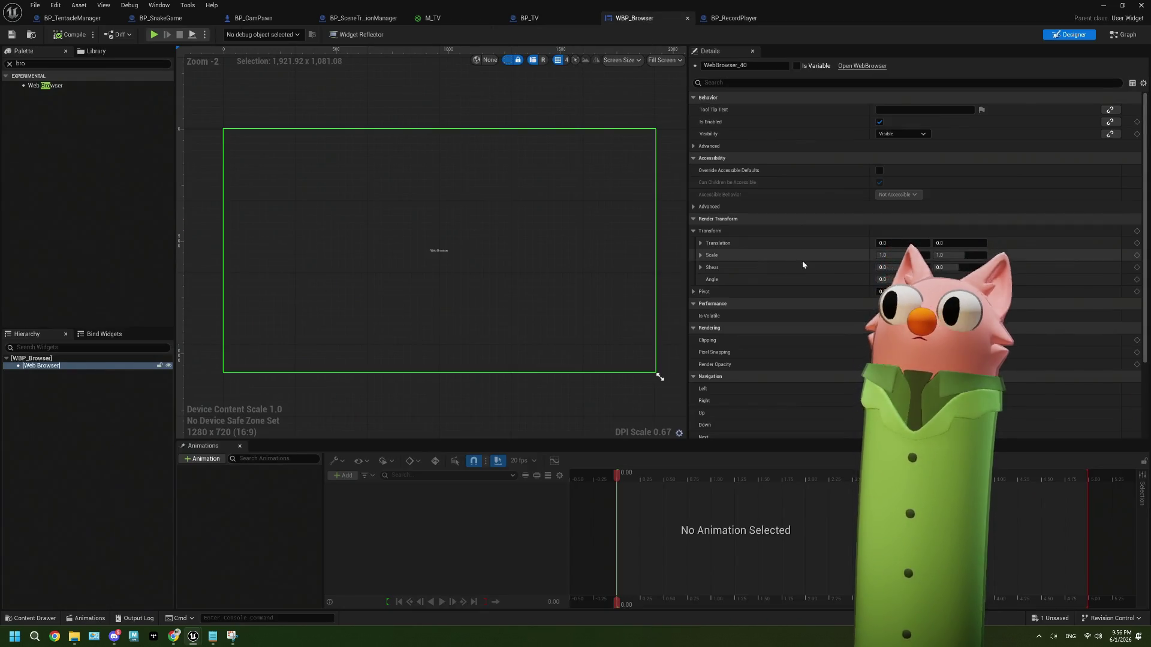
pyautogui.scroll(-3, 789, 309)
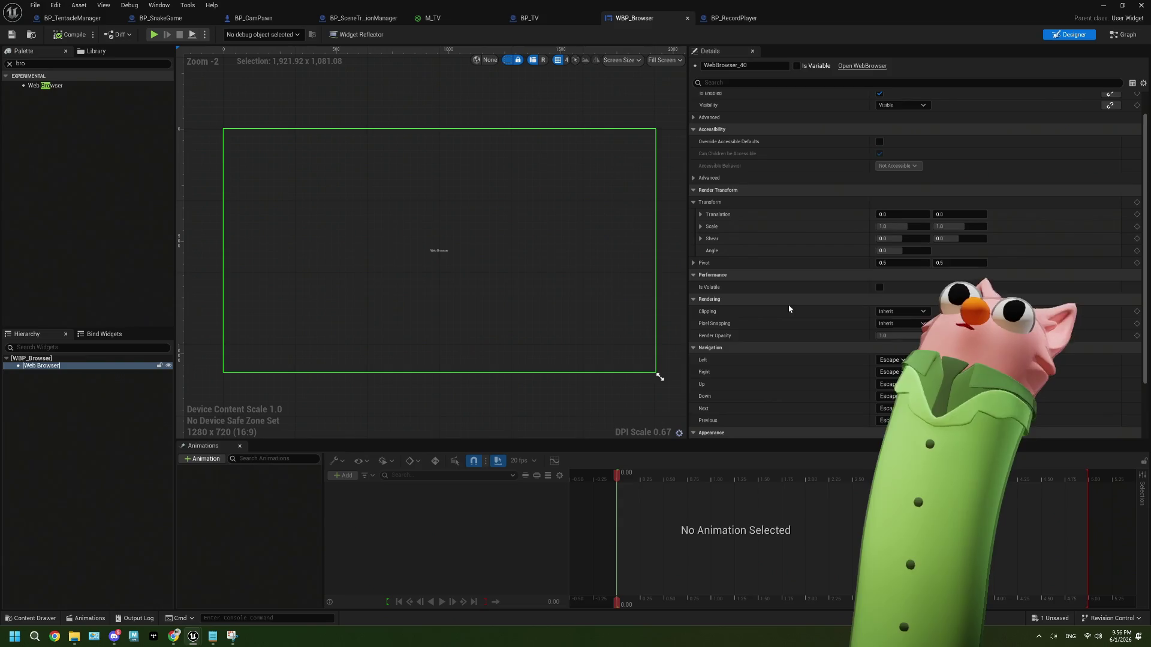
pyautogui.scroll(-1, 789, 309)
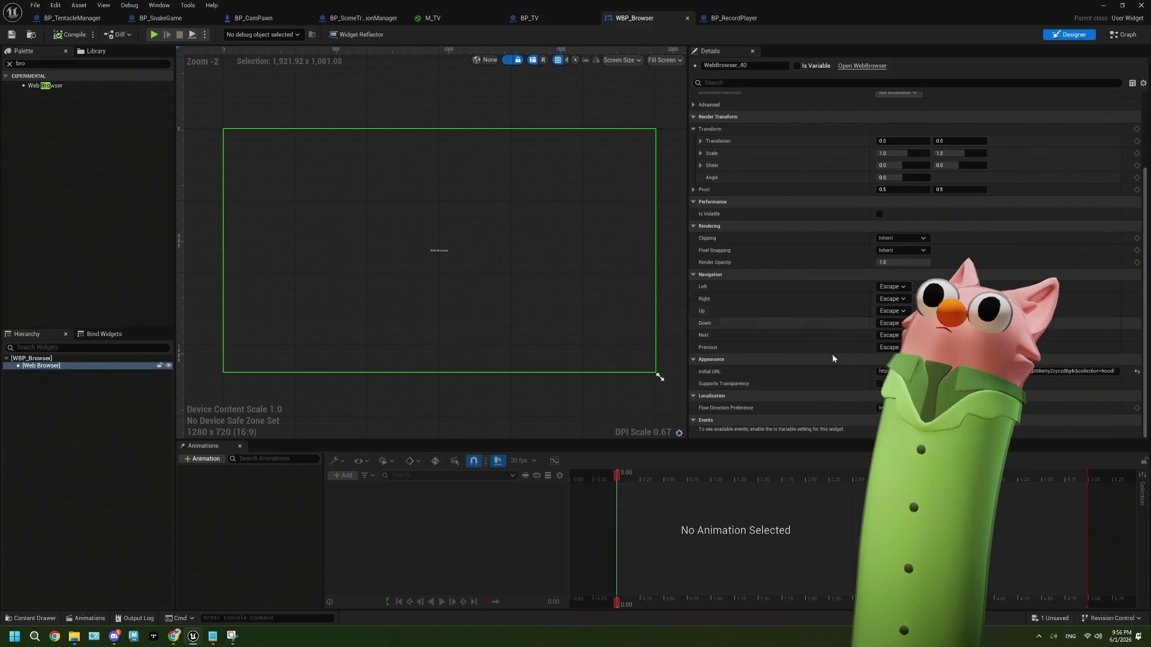
pyautogui.click(879, 384)
pyautogui.hotkey('ctrl', 's')
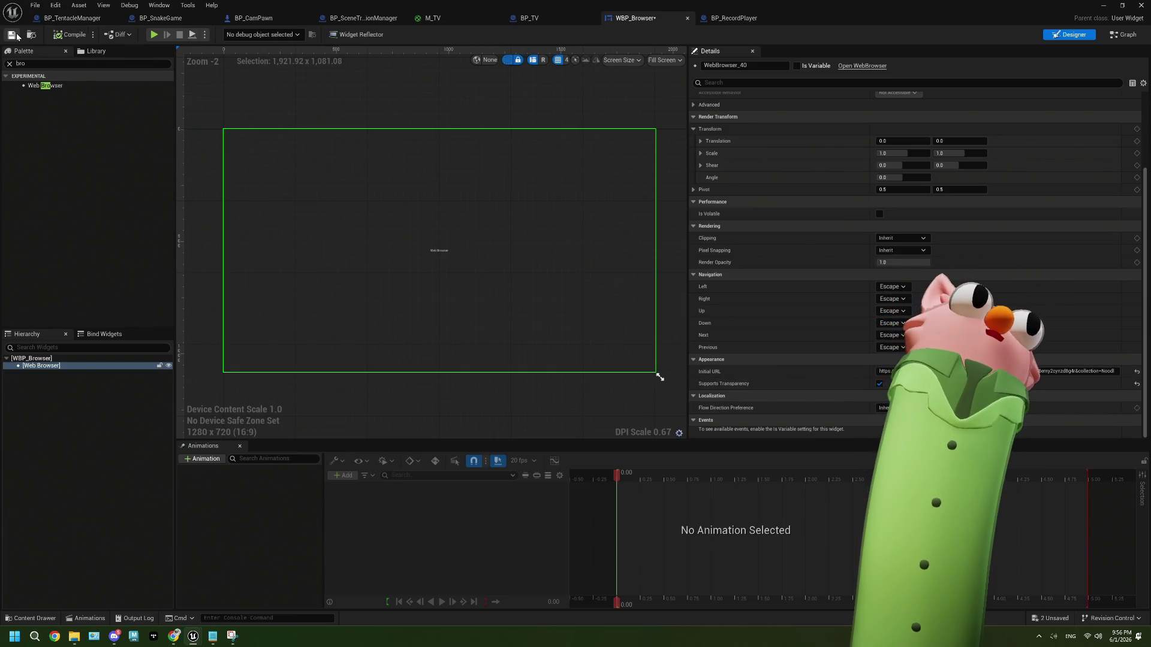
pyautogui.hotkey('alt', 'Tab')
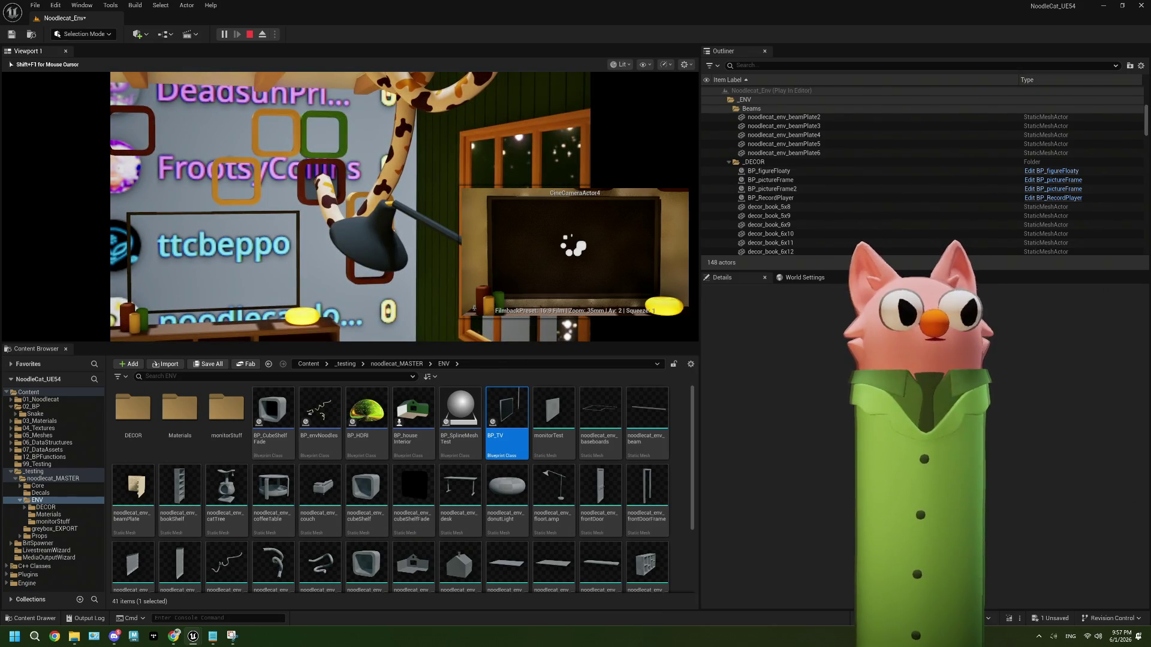
# Stop the play session, dismiss the Message Log, reopen BP_TV, then switch to WBP_Browser.
pyautogui.press('Escape')
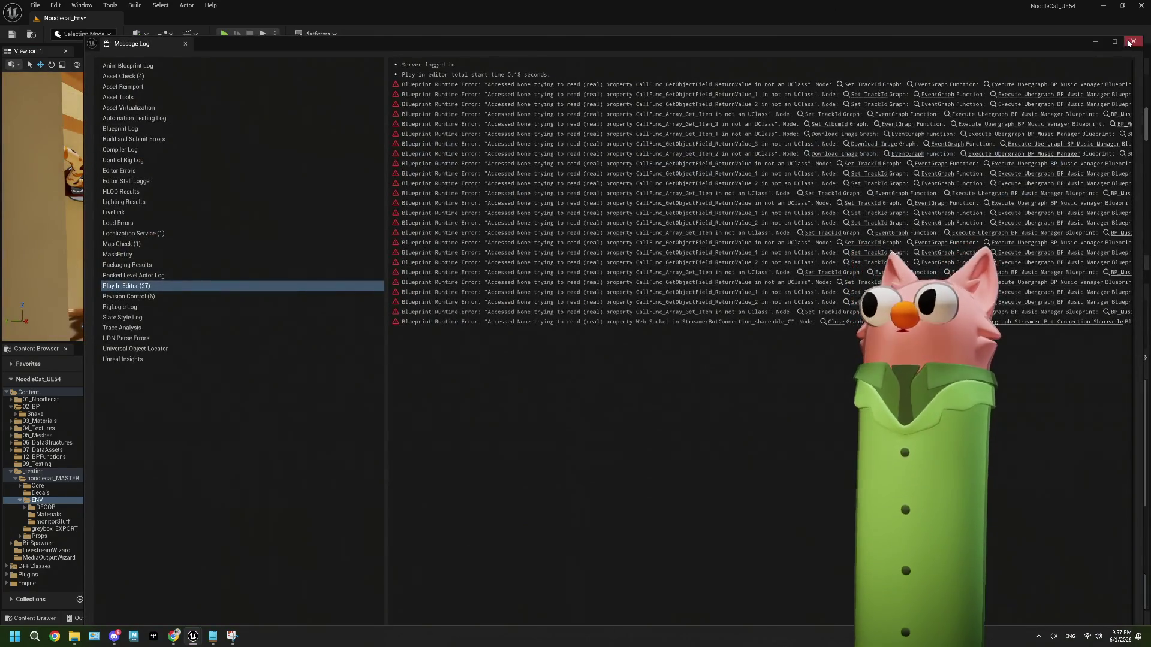
pyautogui.click(1128, 42)
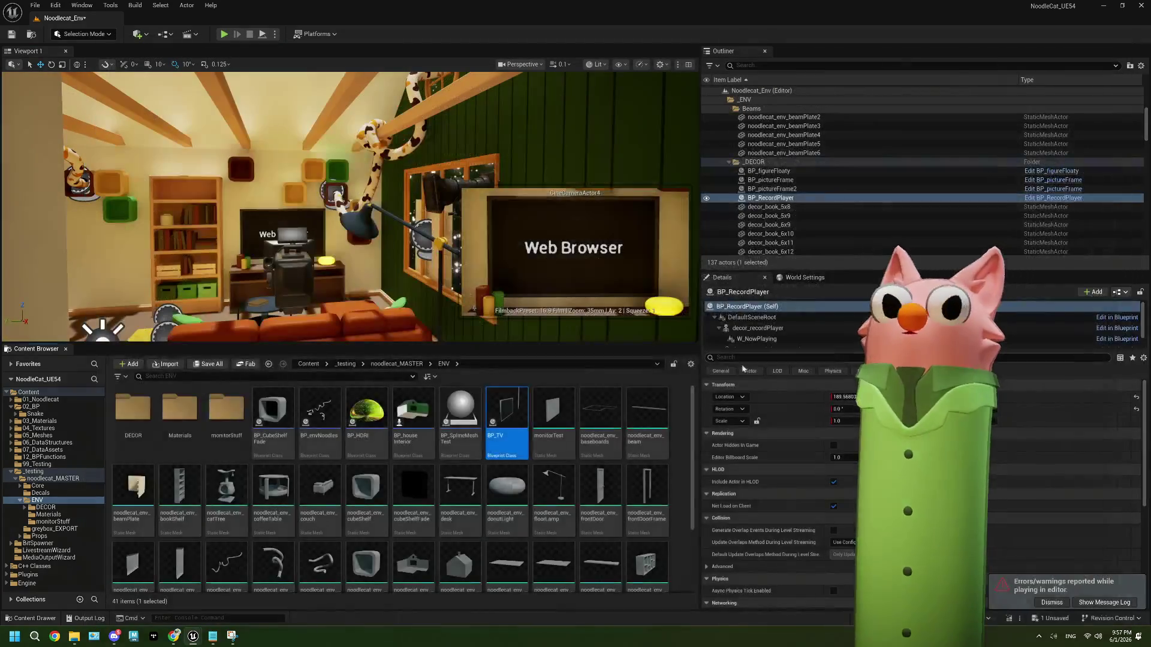
pyautogui.doubleClick(528, 420)
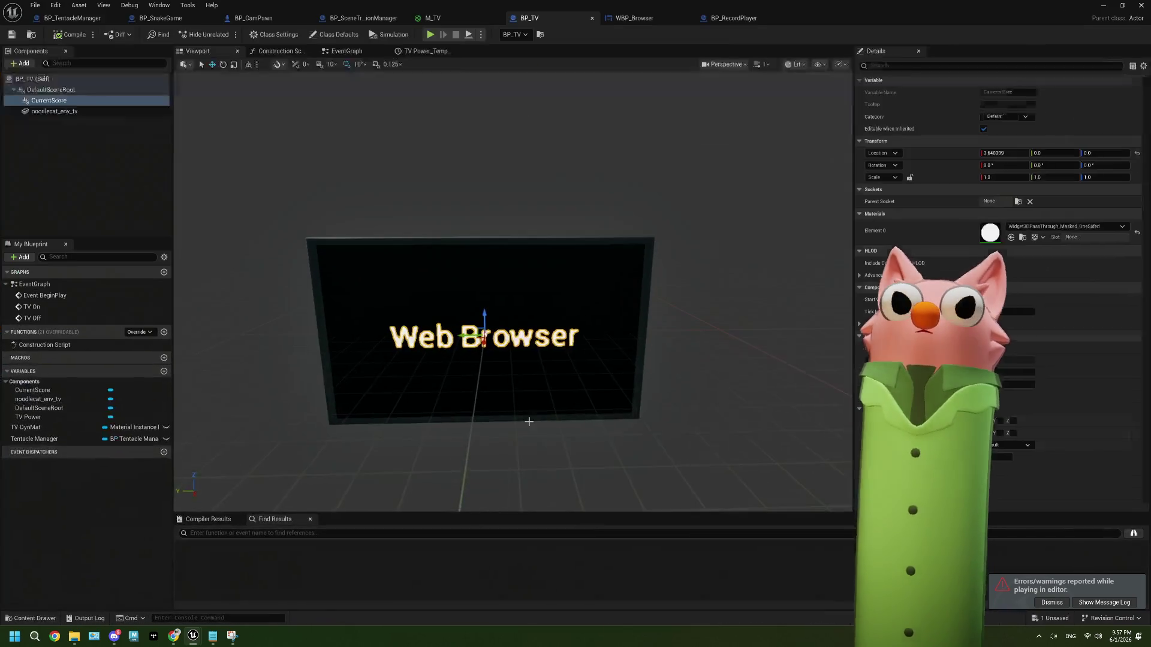
pyautogui.scroll(-1, 998, 288)
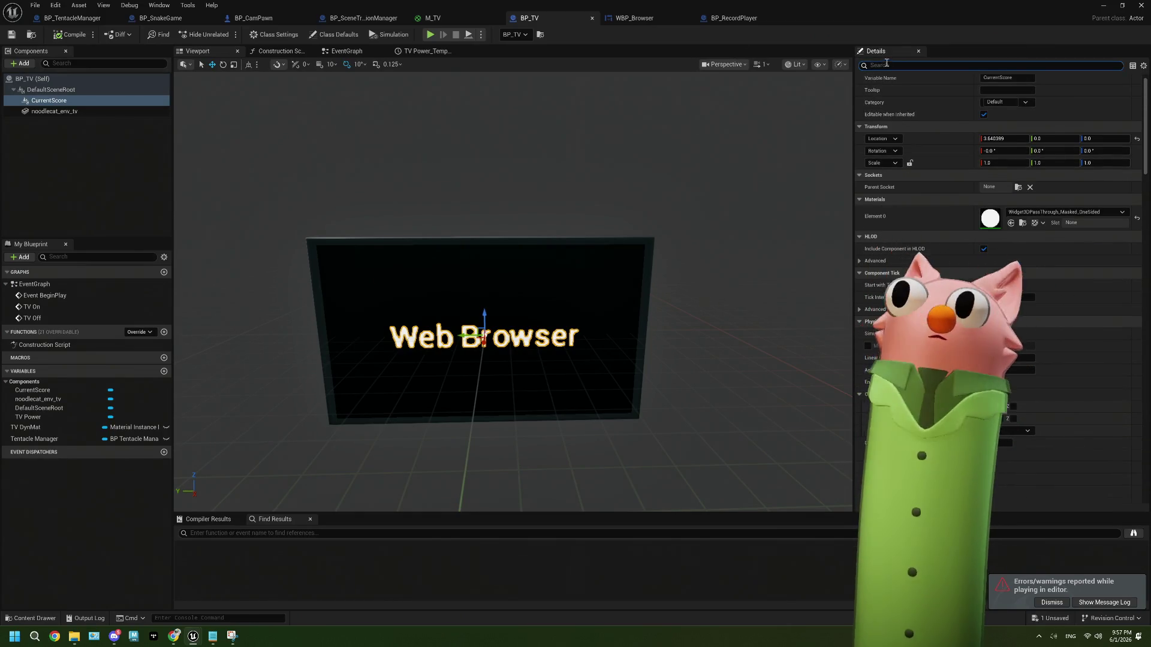
pyautogui.click(629, 18)
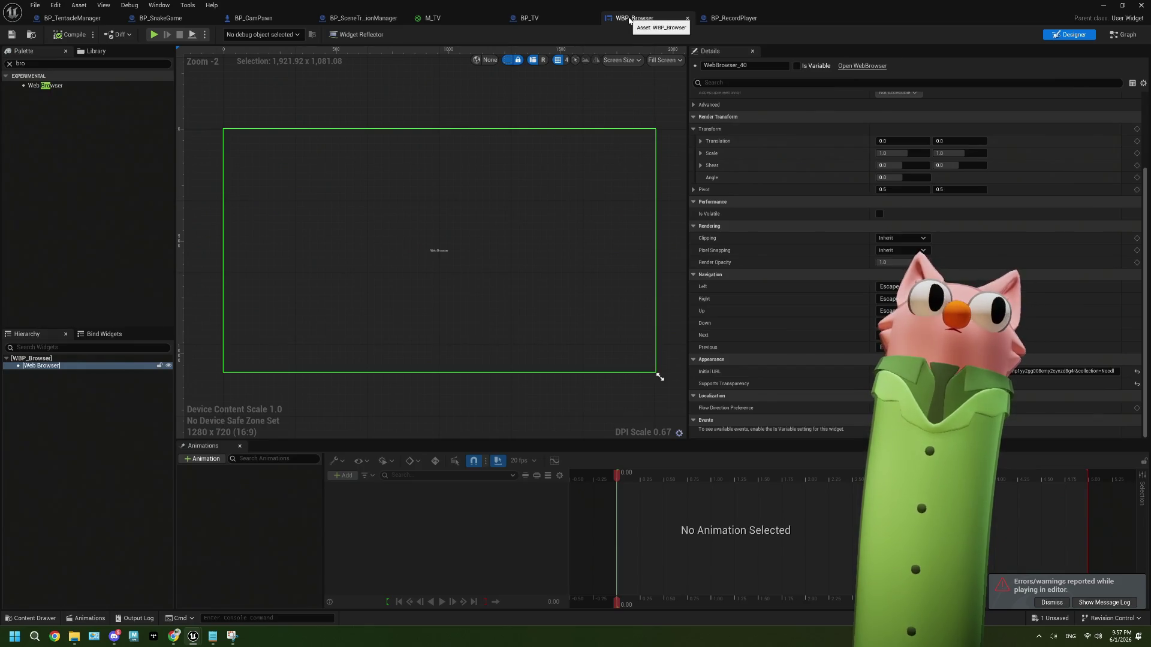
# Back in BP_TV, briefly filter its Details for 'ra', clear the filter, and scroll the properties.
pyautogui.click(562, 20)
pyautogui.write('ra')
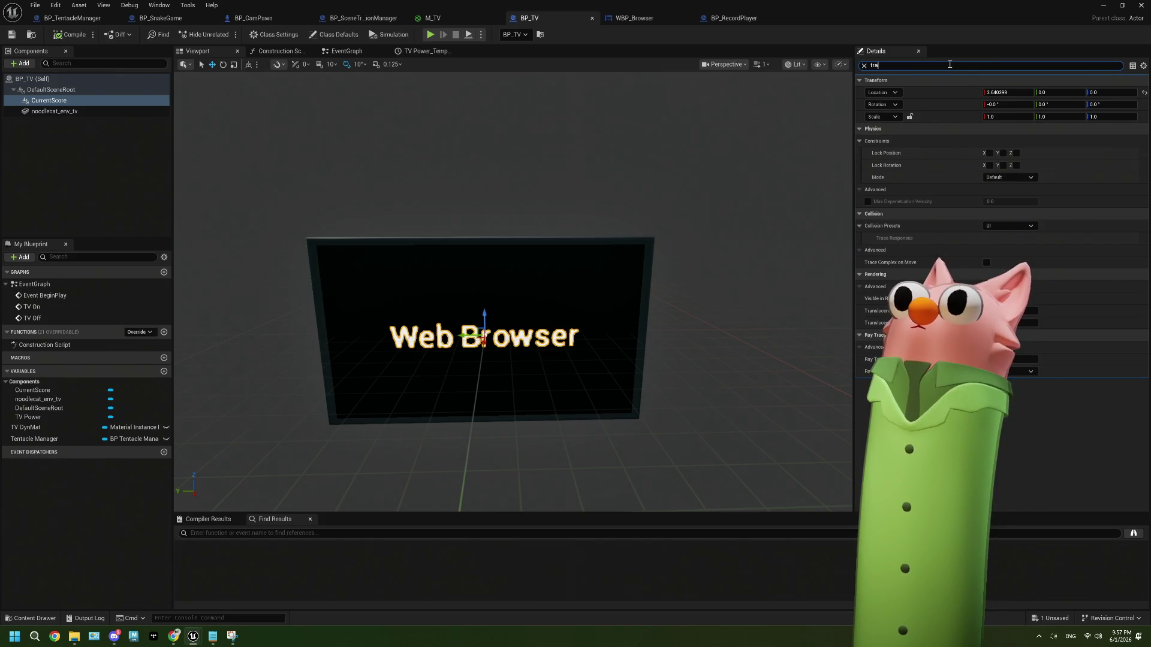
pyautogui.press('BackSpace')
pyautogui.press('BackSpace')
pyautogui.press('BackSpace')
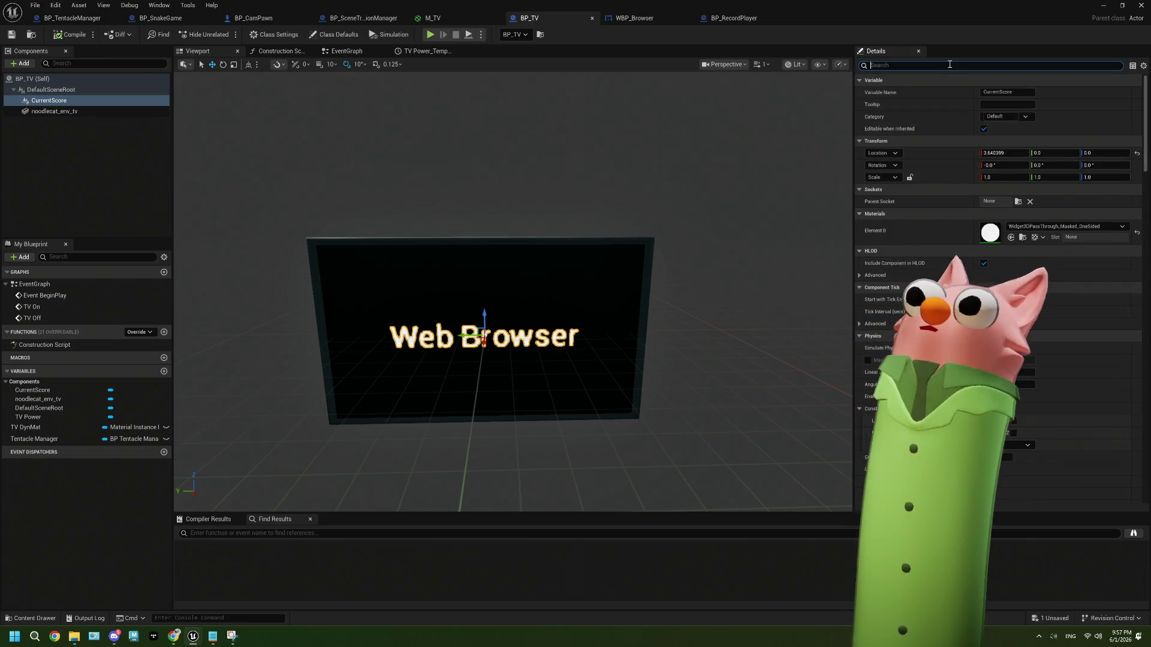
pyautogui.scroll(-10, 998, 288)
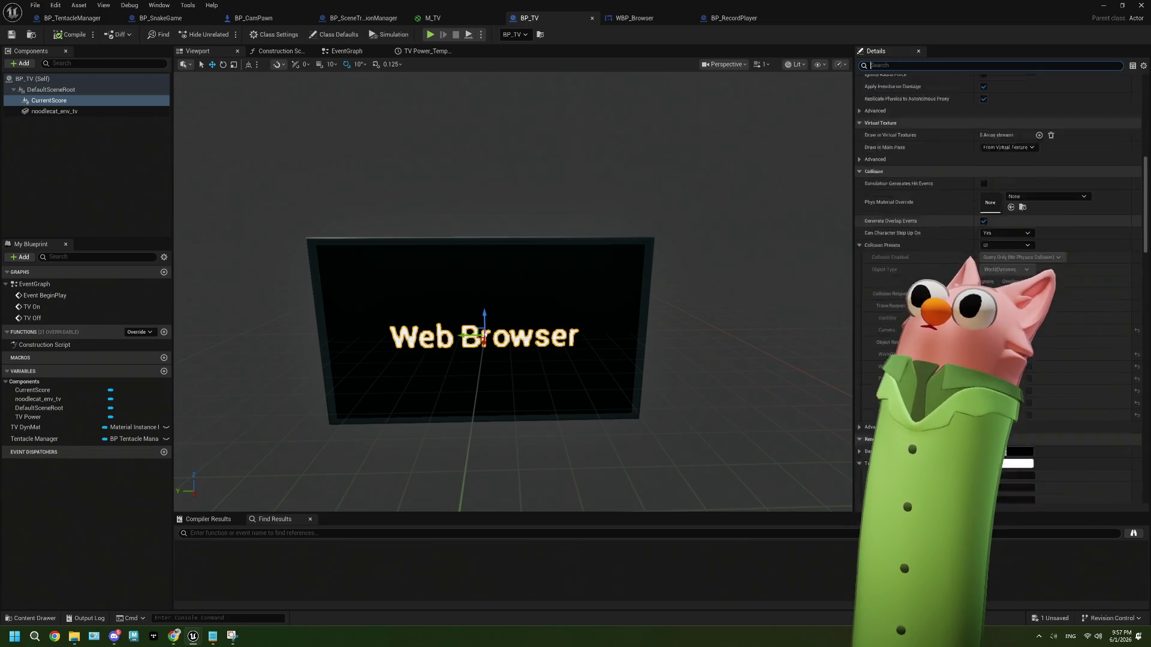
pyautogui.scroll(-5, 967, 265)
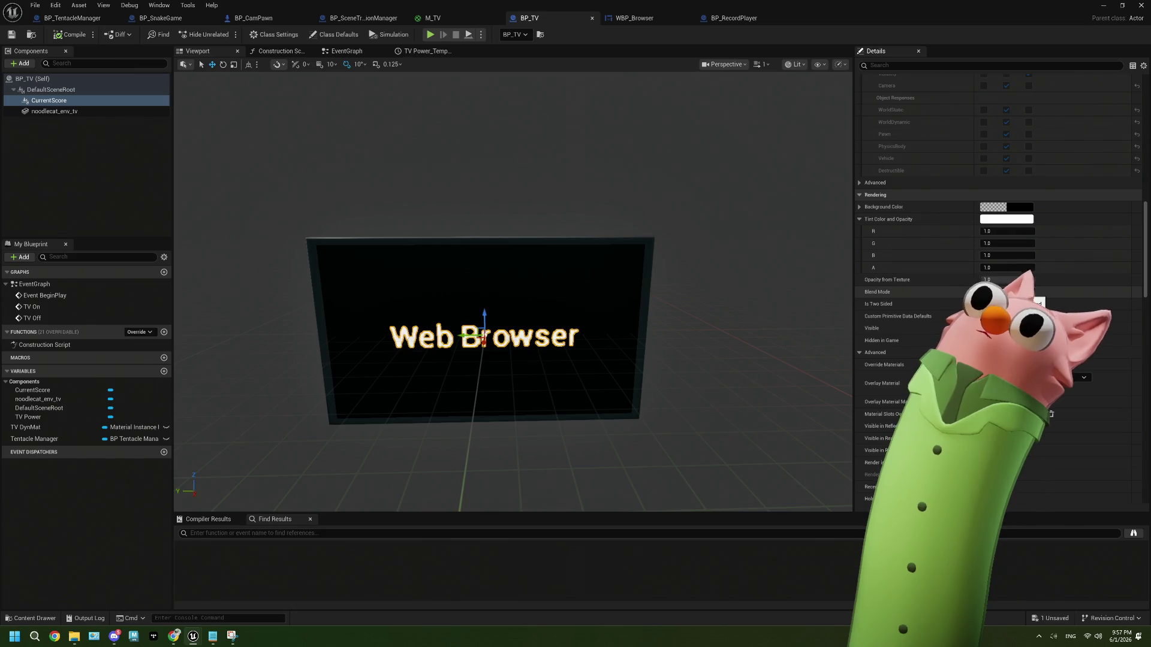
# Check the WBP_Browser widget editor again, then return to the main level editor.
pyautogui.click(644, 20)
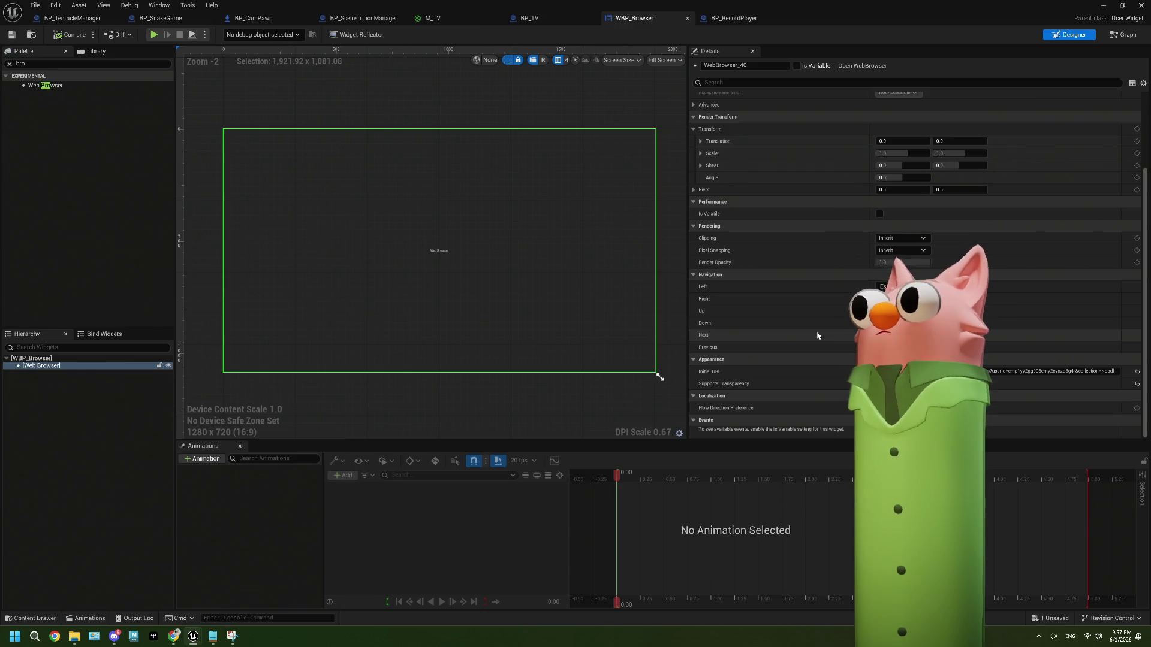
pyautogui.scroll(3, 817, 336)
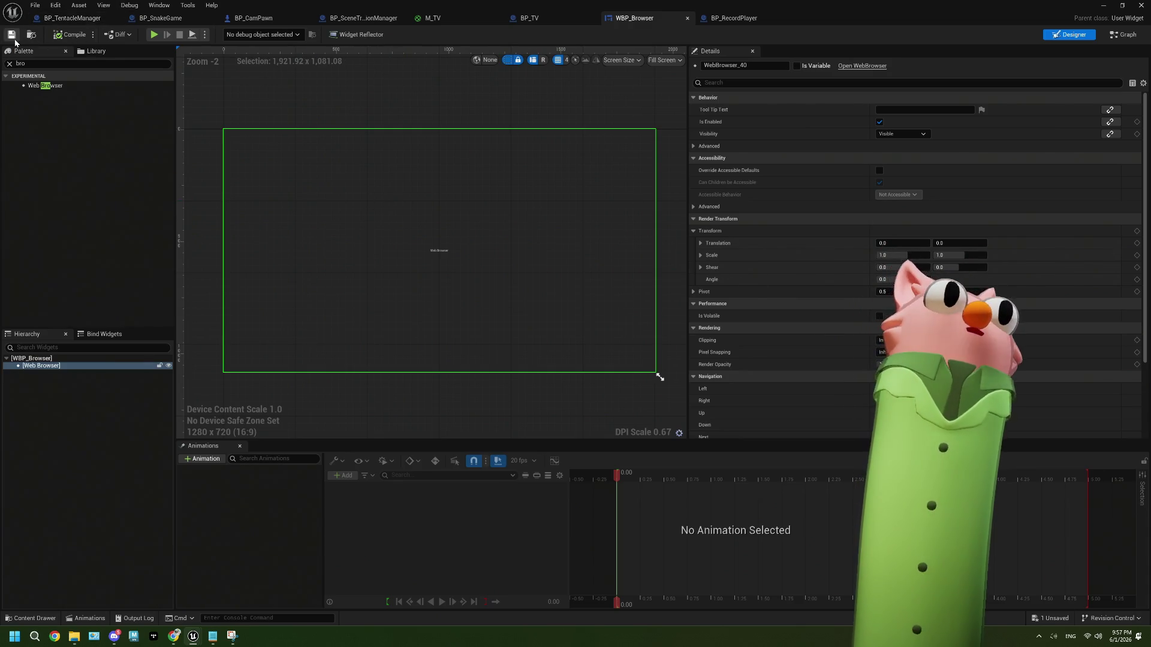
pyautogui.hotkey('alt', 'Tab')
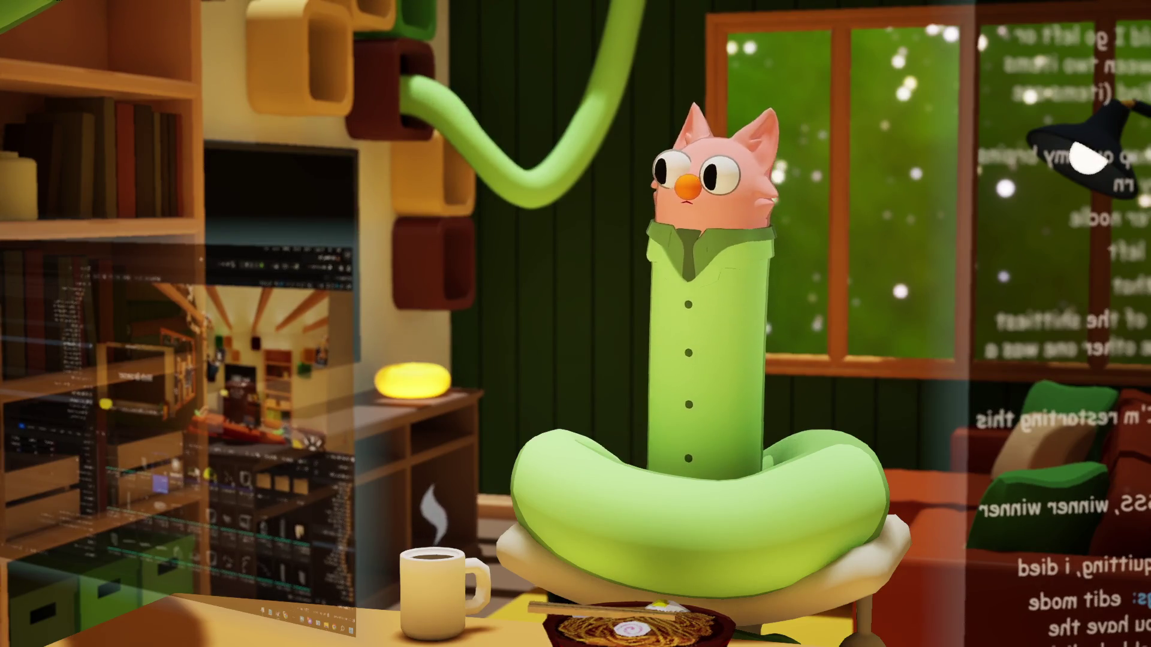
# Cycle desktop windows so the translucent screen mirrors the code window, 3D scene and node graph.
pyautogui.hotkey('alt', 'Tab')
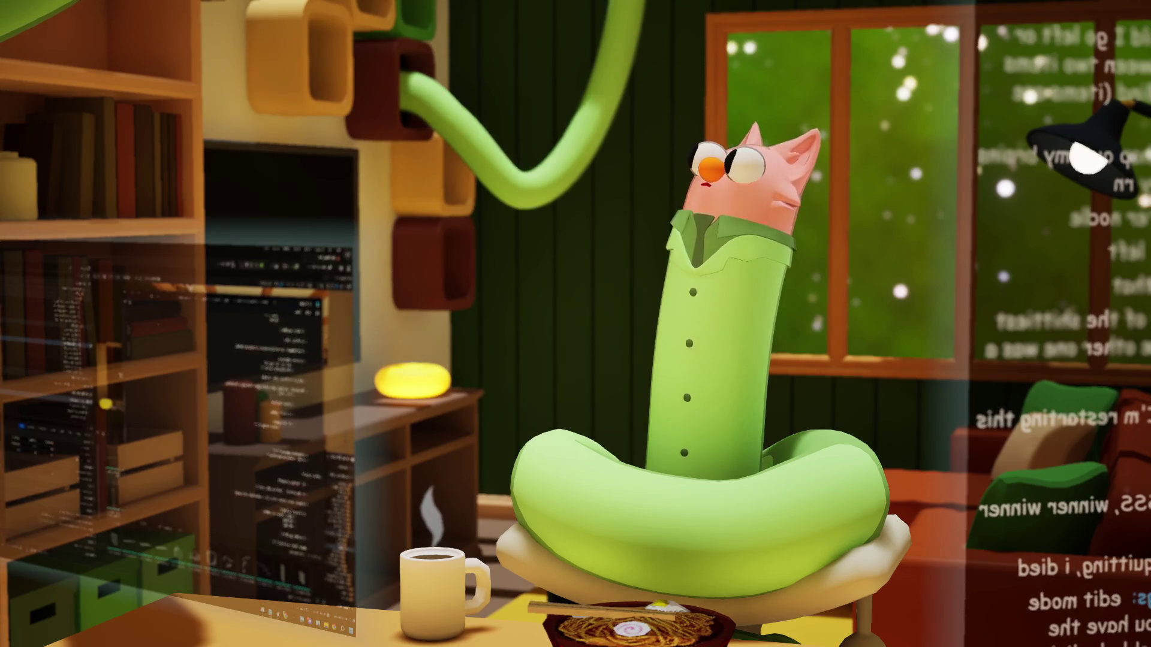
pyautogui.hotkey('alt', 'Tab')
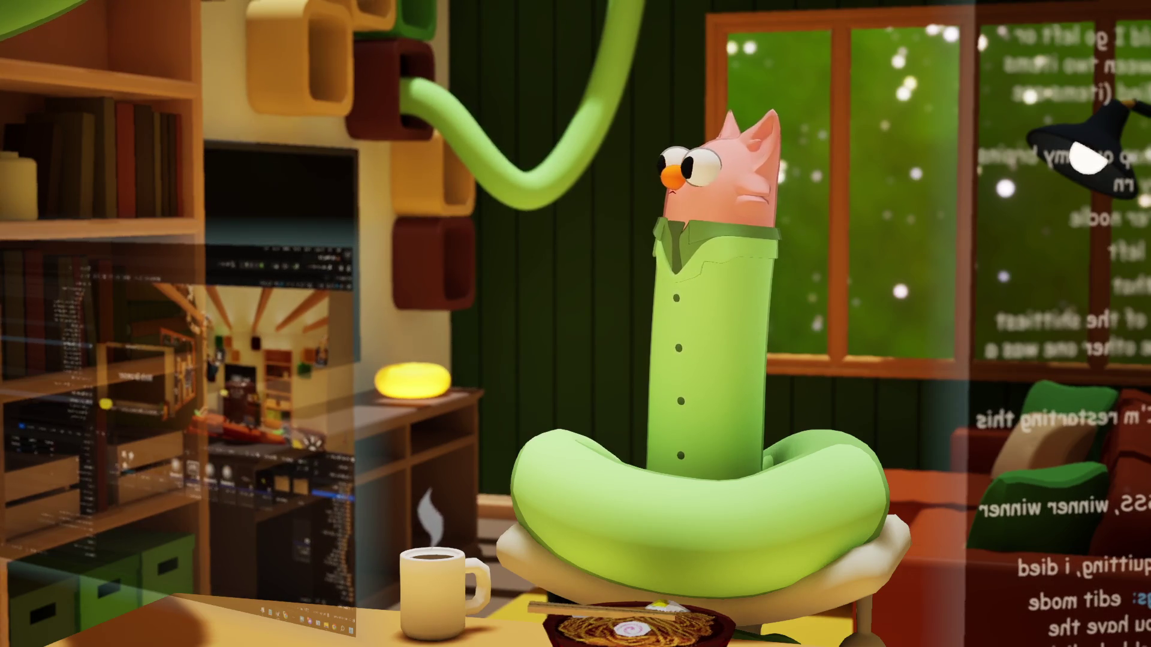
pyautogui.hotkey('alt', 'Tab')
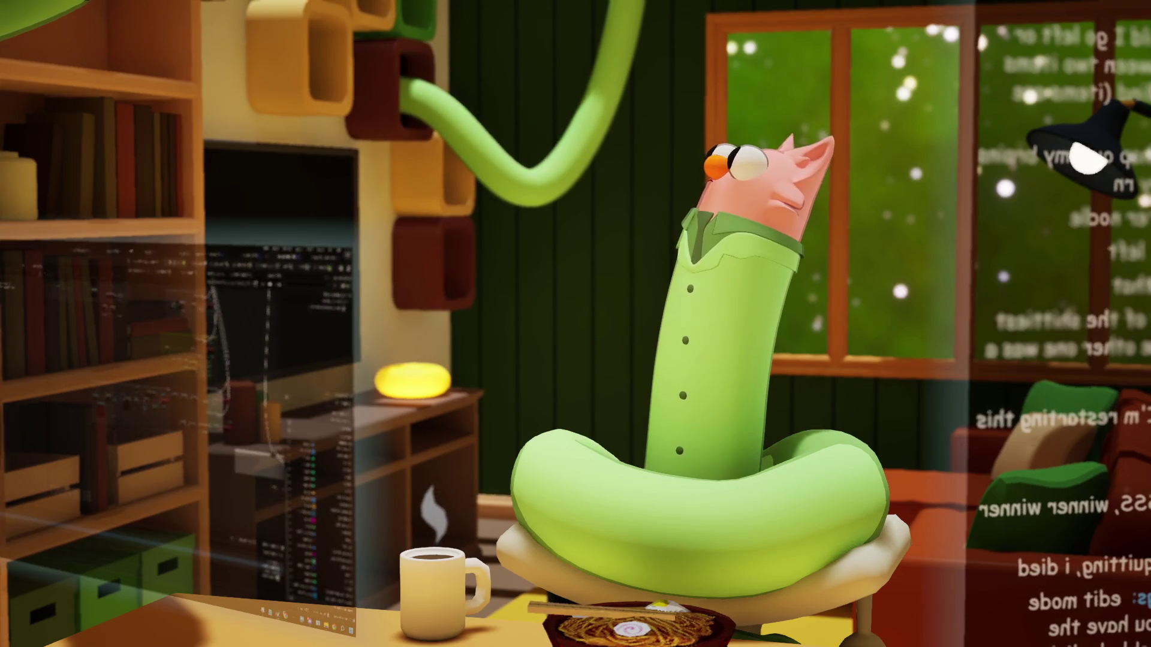
pyautogui.hotkey('alt', 'Tab')
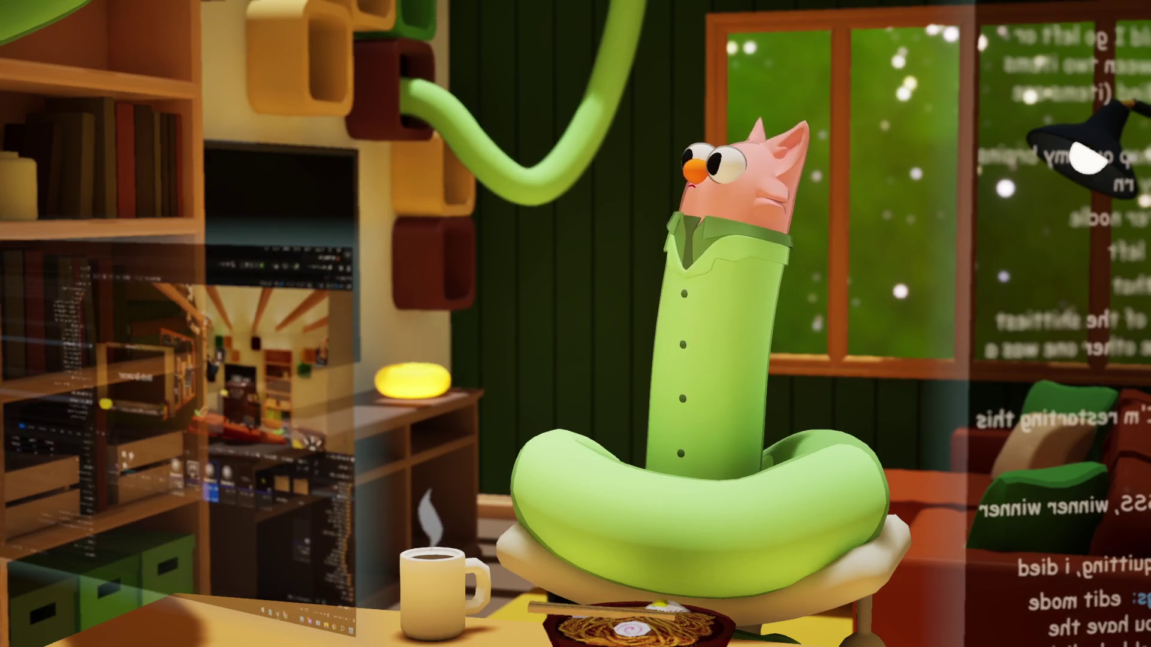
pyautogui.hotkey('alt', 'Tab')
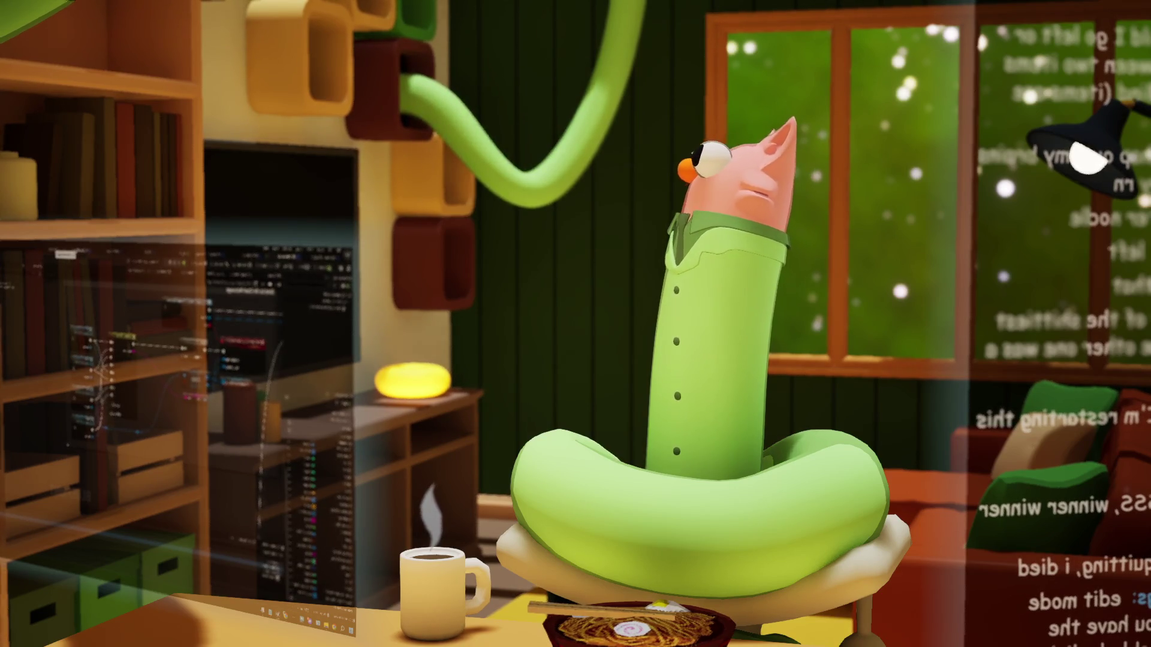
# Switch between the graph and room views, then launch MEGA MOCAP VR from the Start menu.
pyautogui.hotkey('alt', 'Tab')
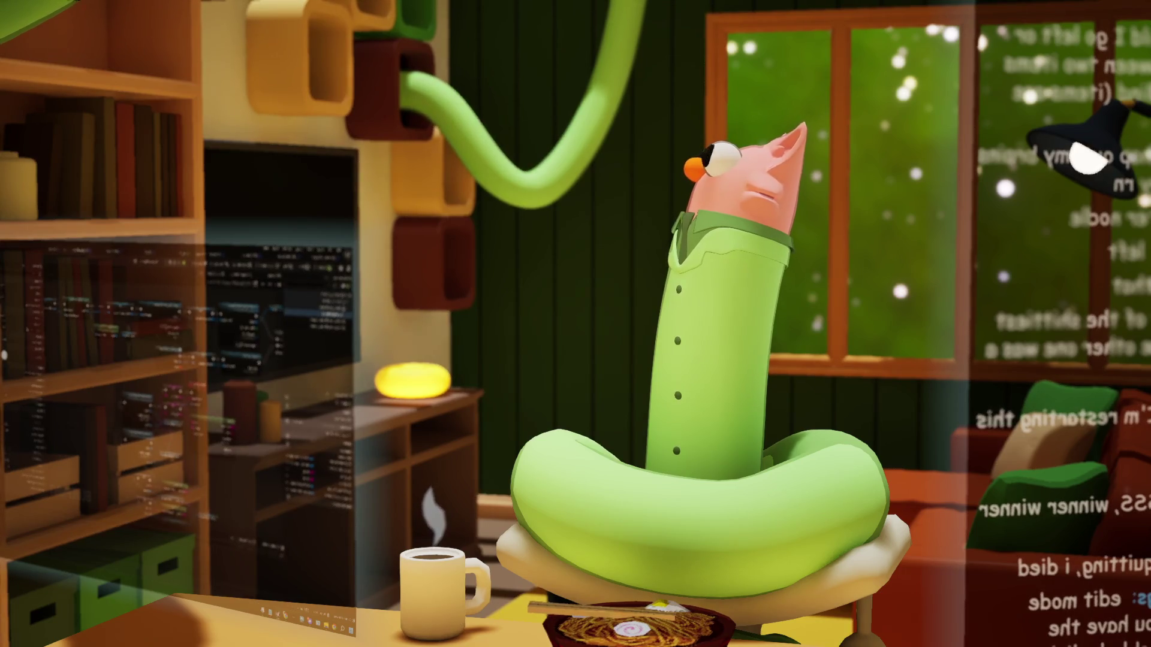
pyautogui.hotkey('alt', 'Tab')
pyautogui.hotkey('alt', 'Tab')
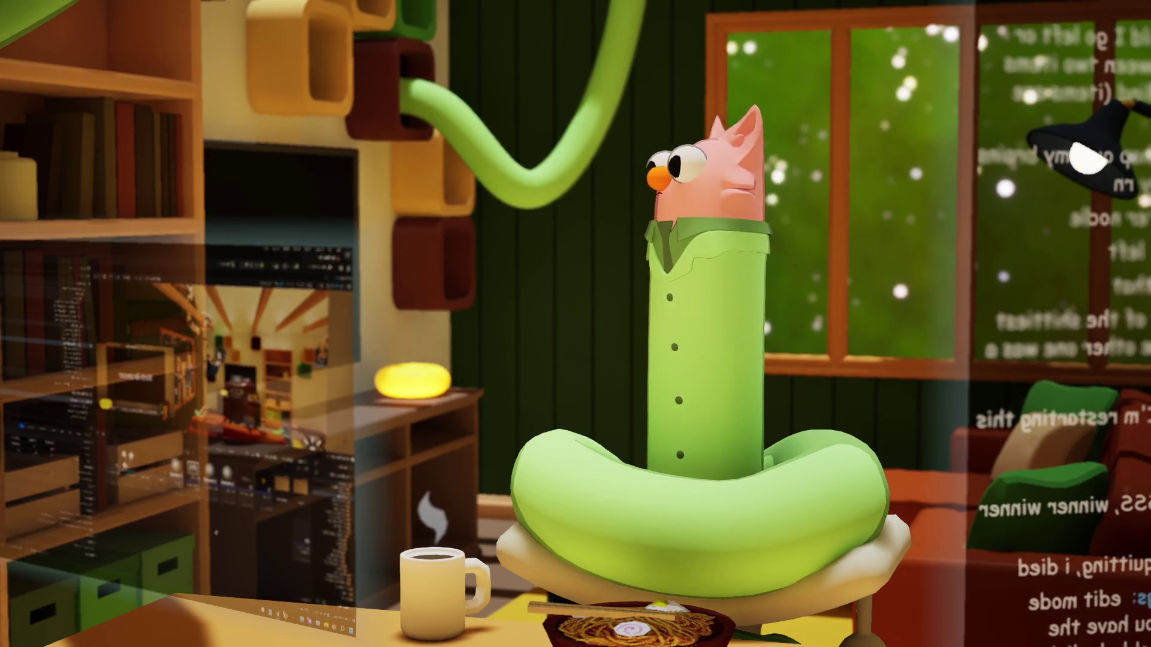
pyautogui.press('super')
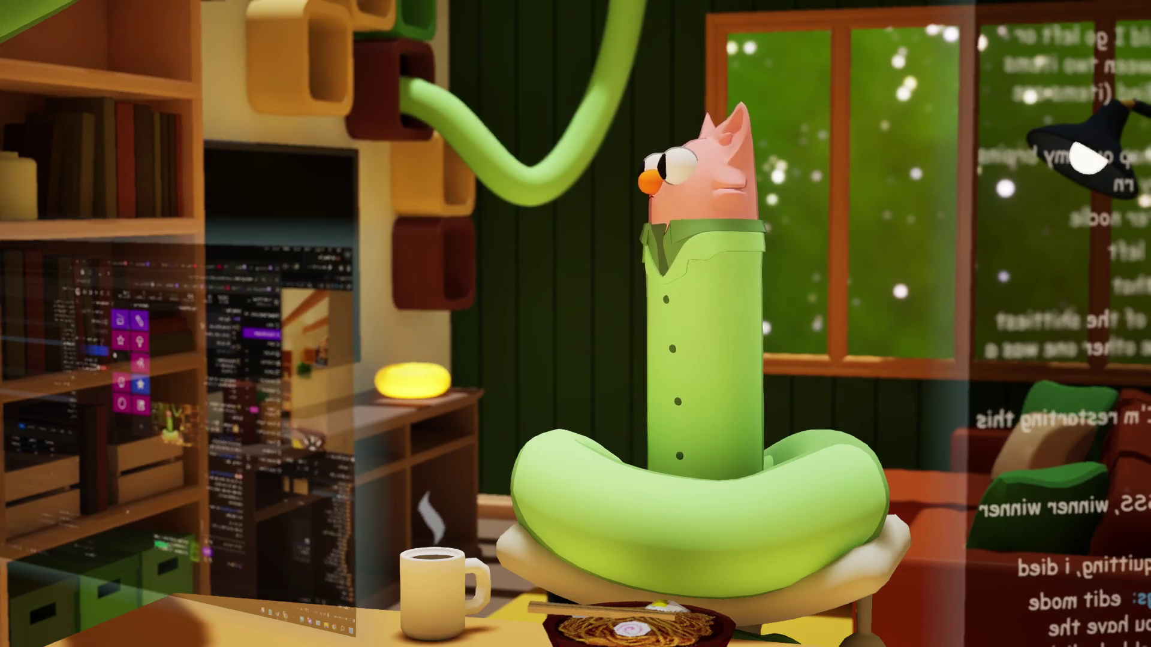
pyautogui.press('Return')
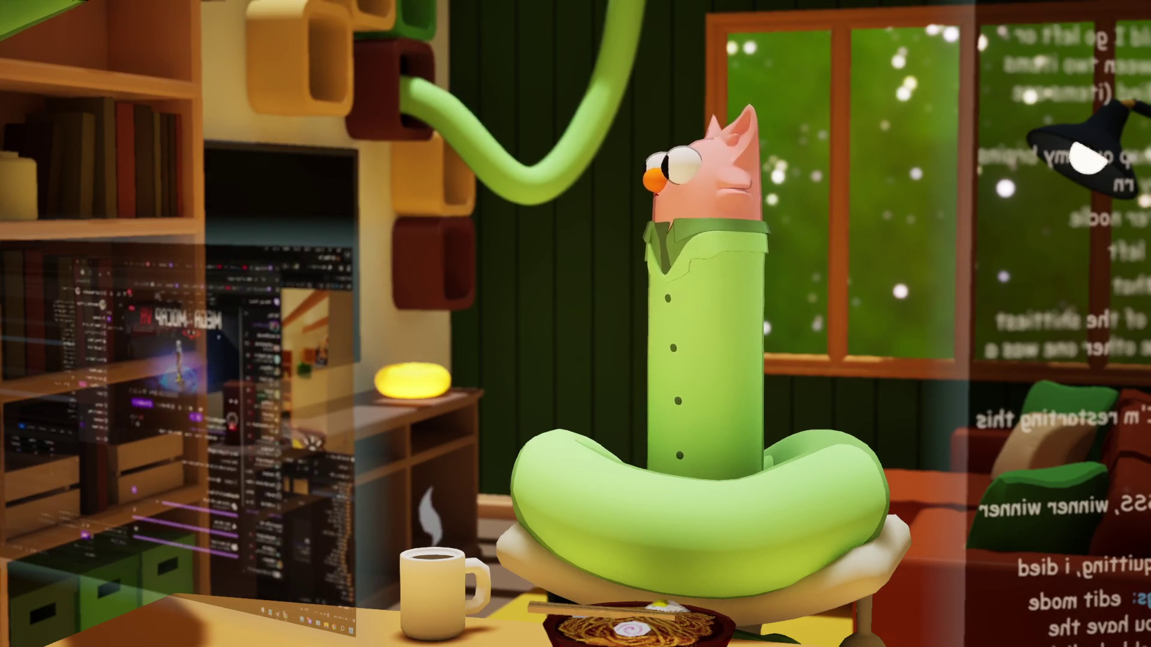